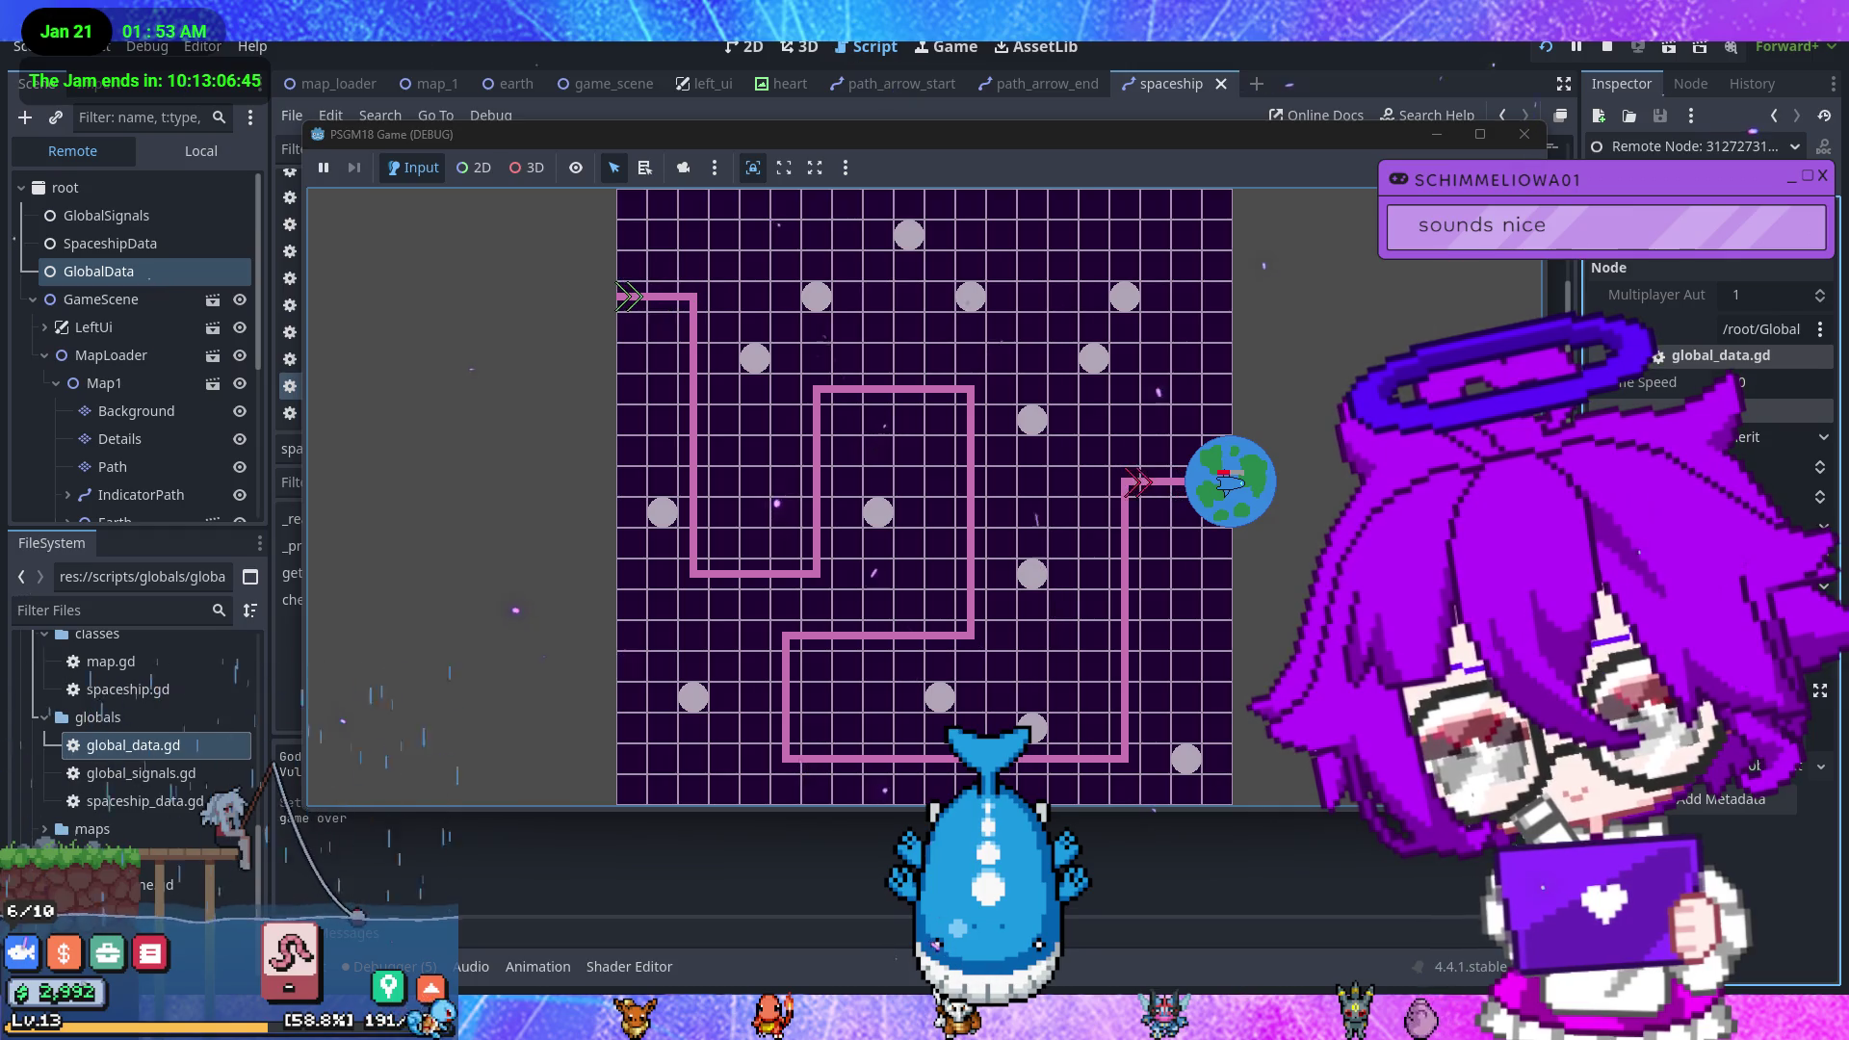
- Stop the running game, review the HealthBar node's Range values, and return to spaceship.gd
{"action": "left_click", "coordinate": [1524, 137]}
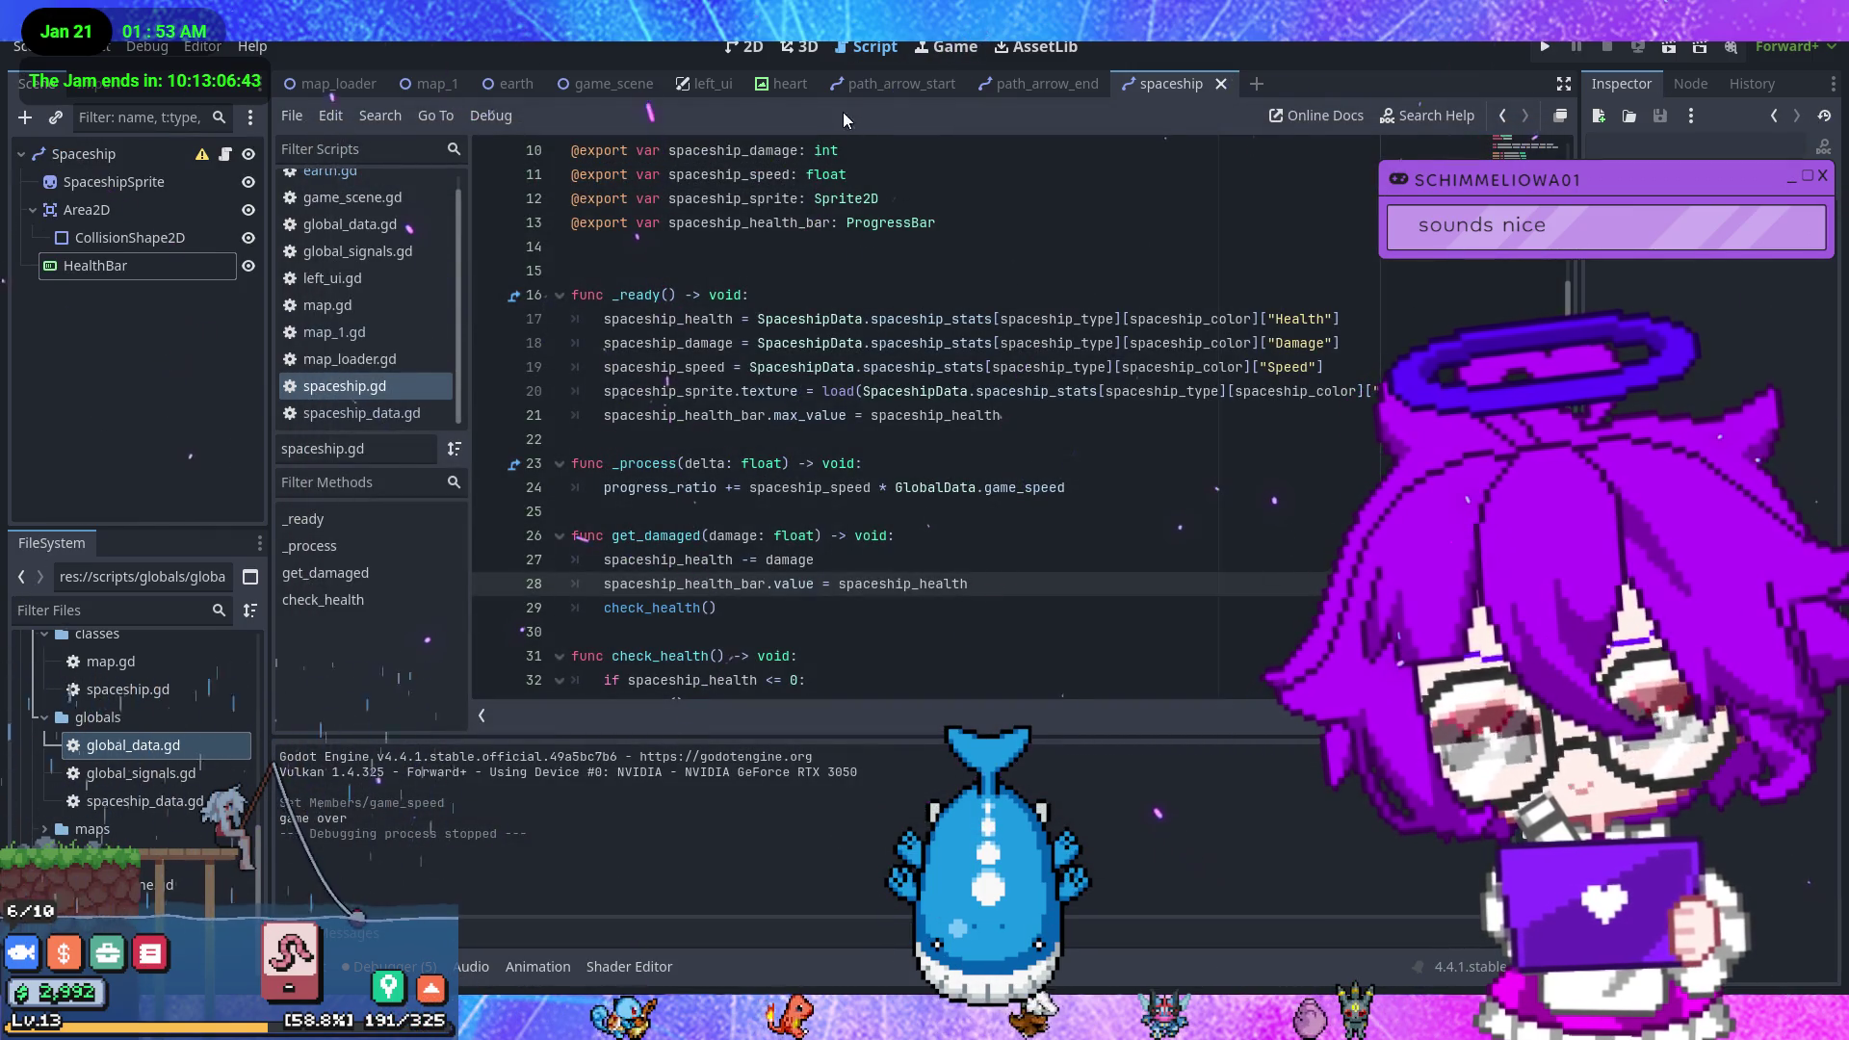
{"action": "left_click", "coordinate": [743, 46]}
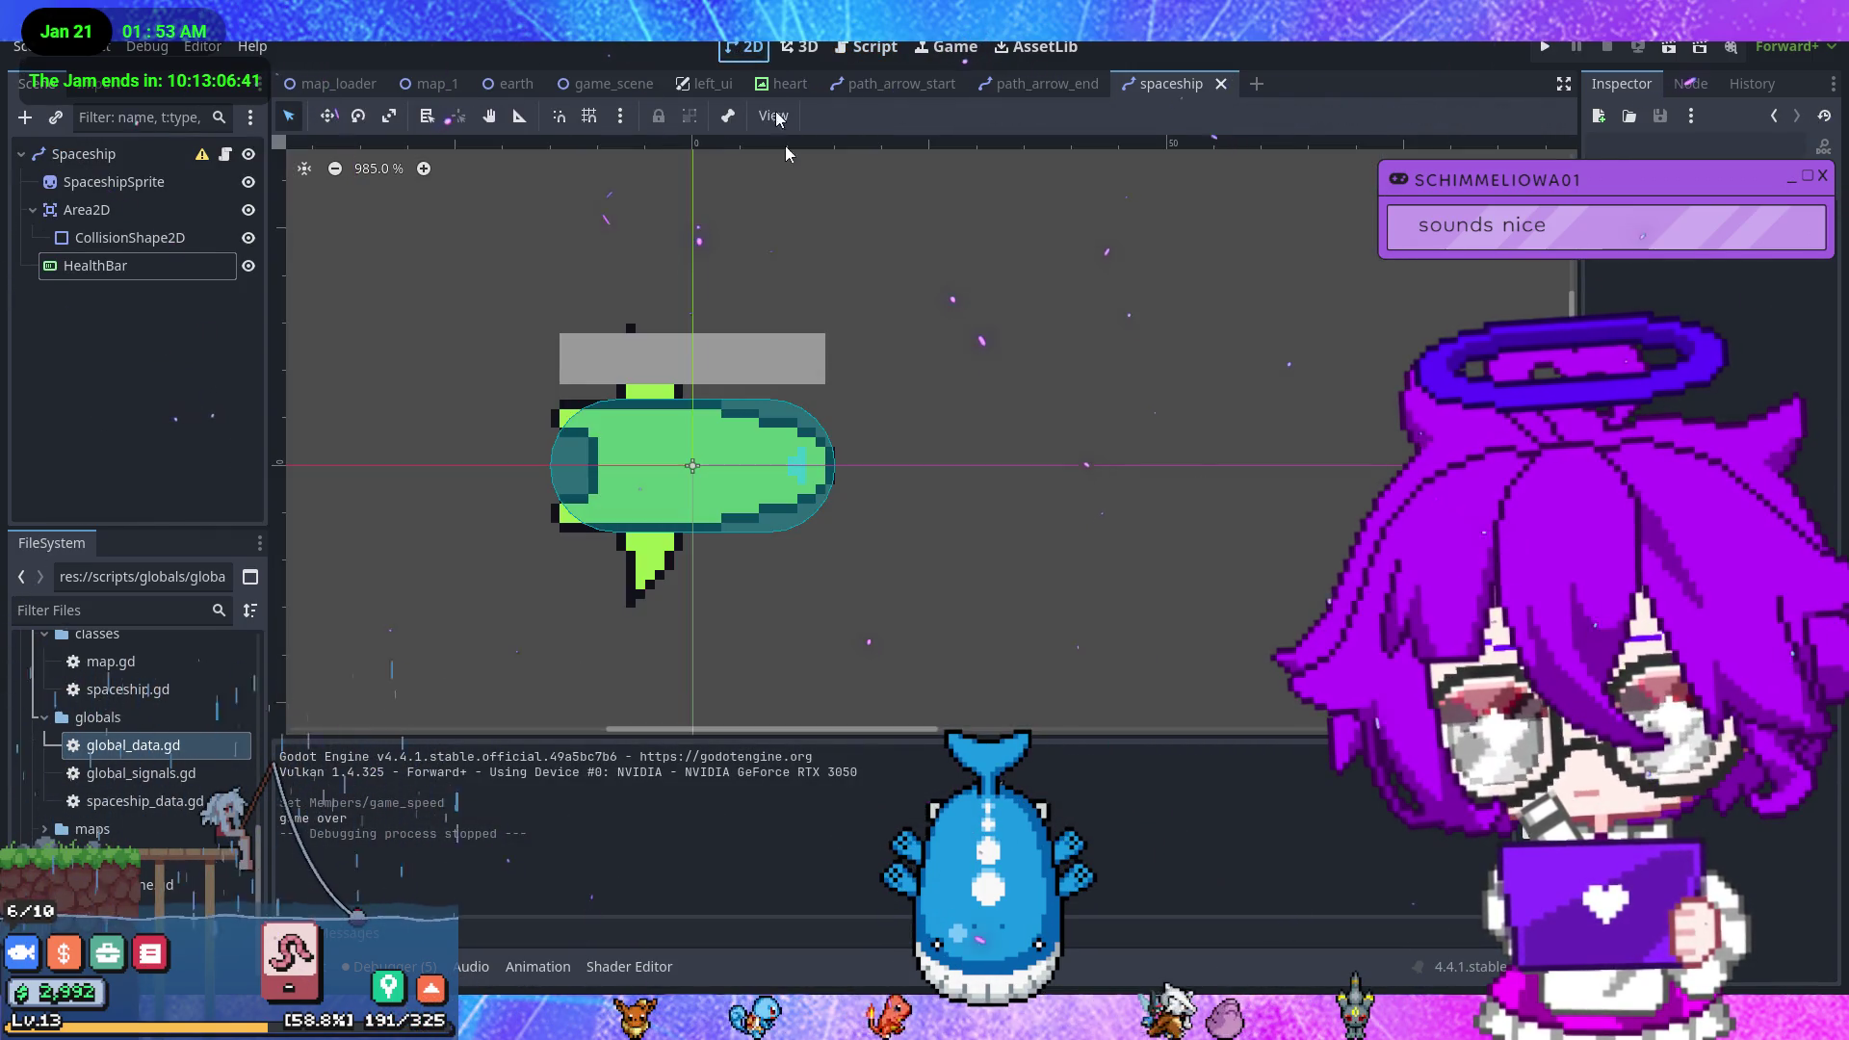
{"action": "left_click", "coordinate": [125, 267]}
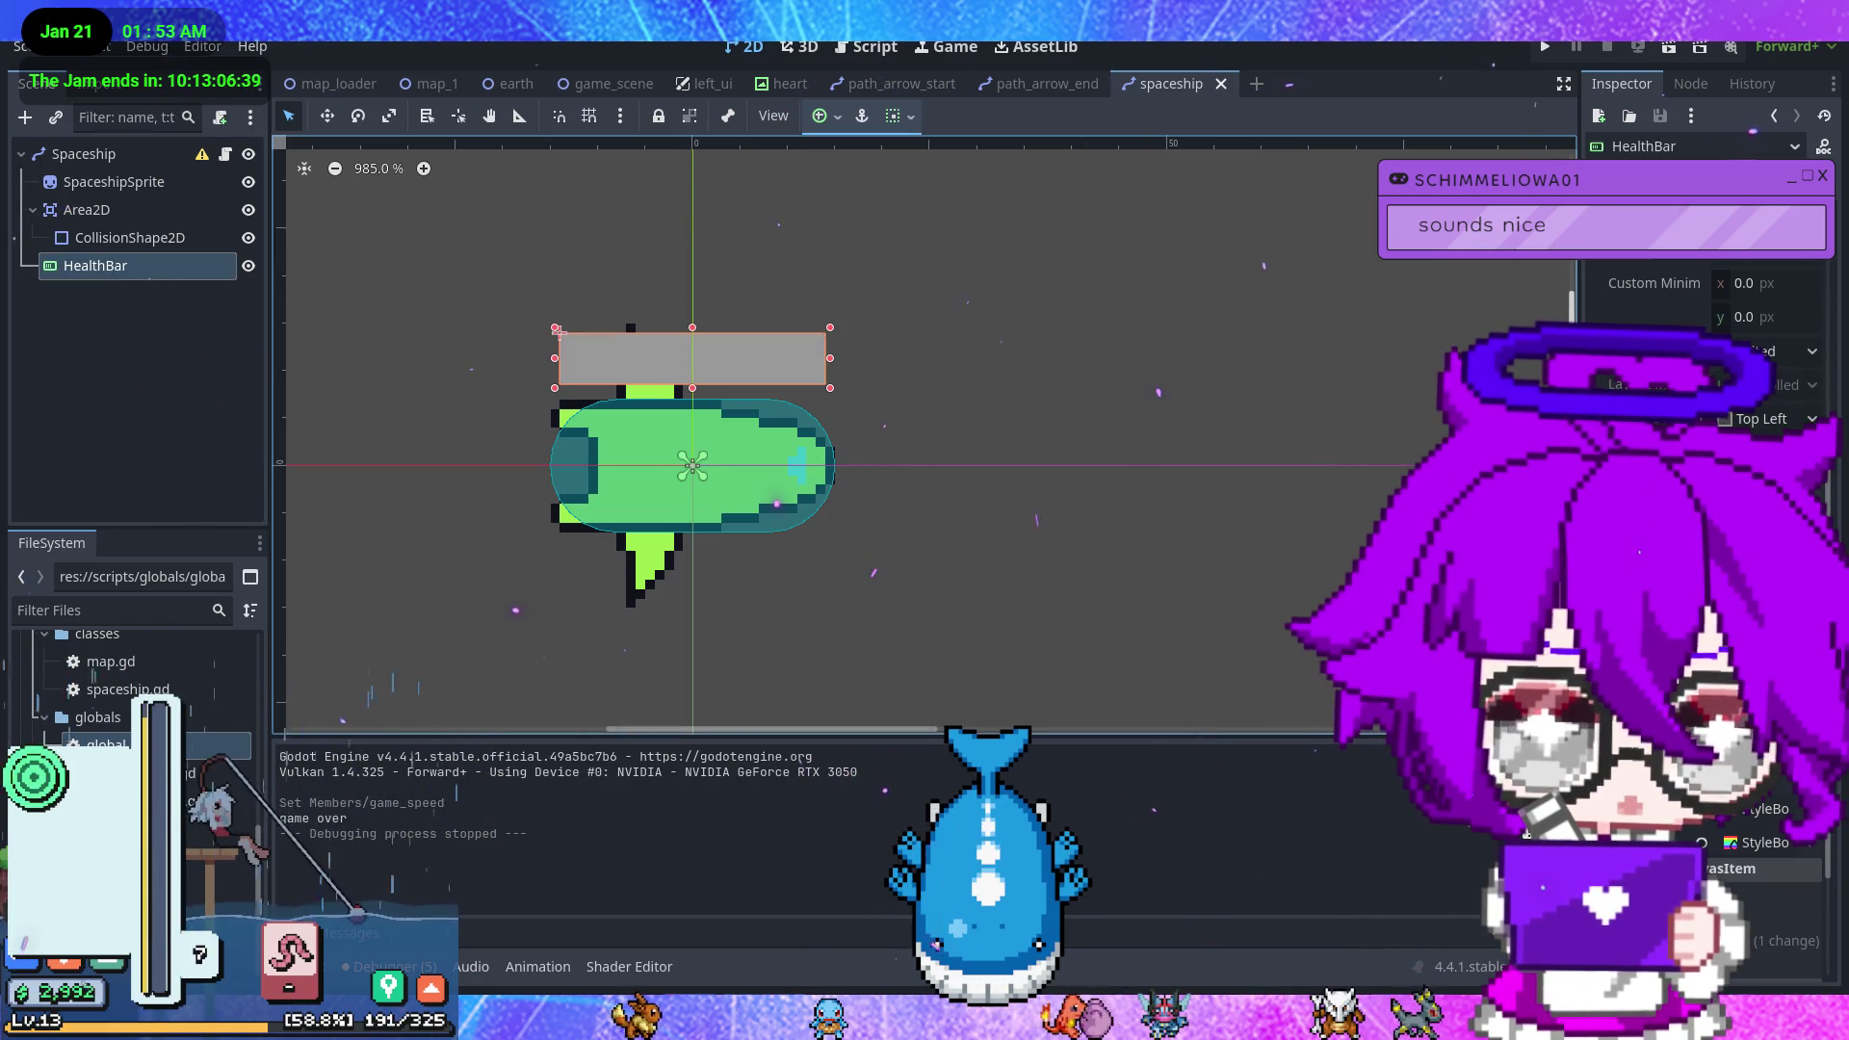
{"action": "left_click", "coordinate": [1775, 818]}
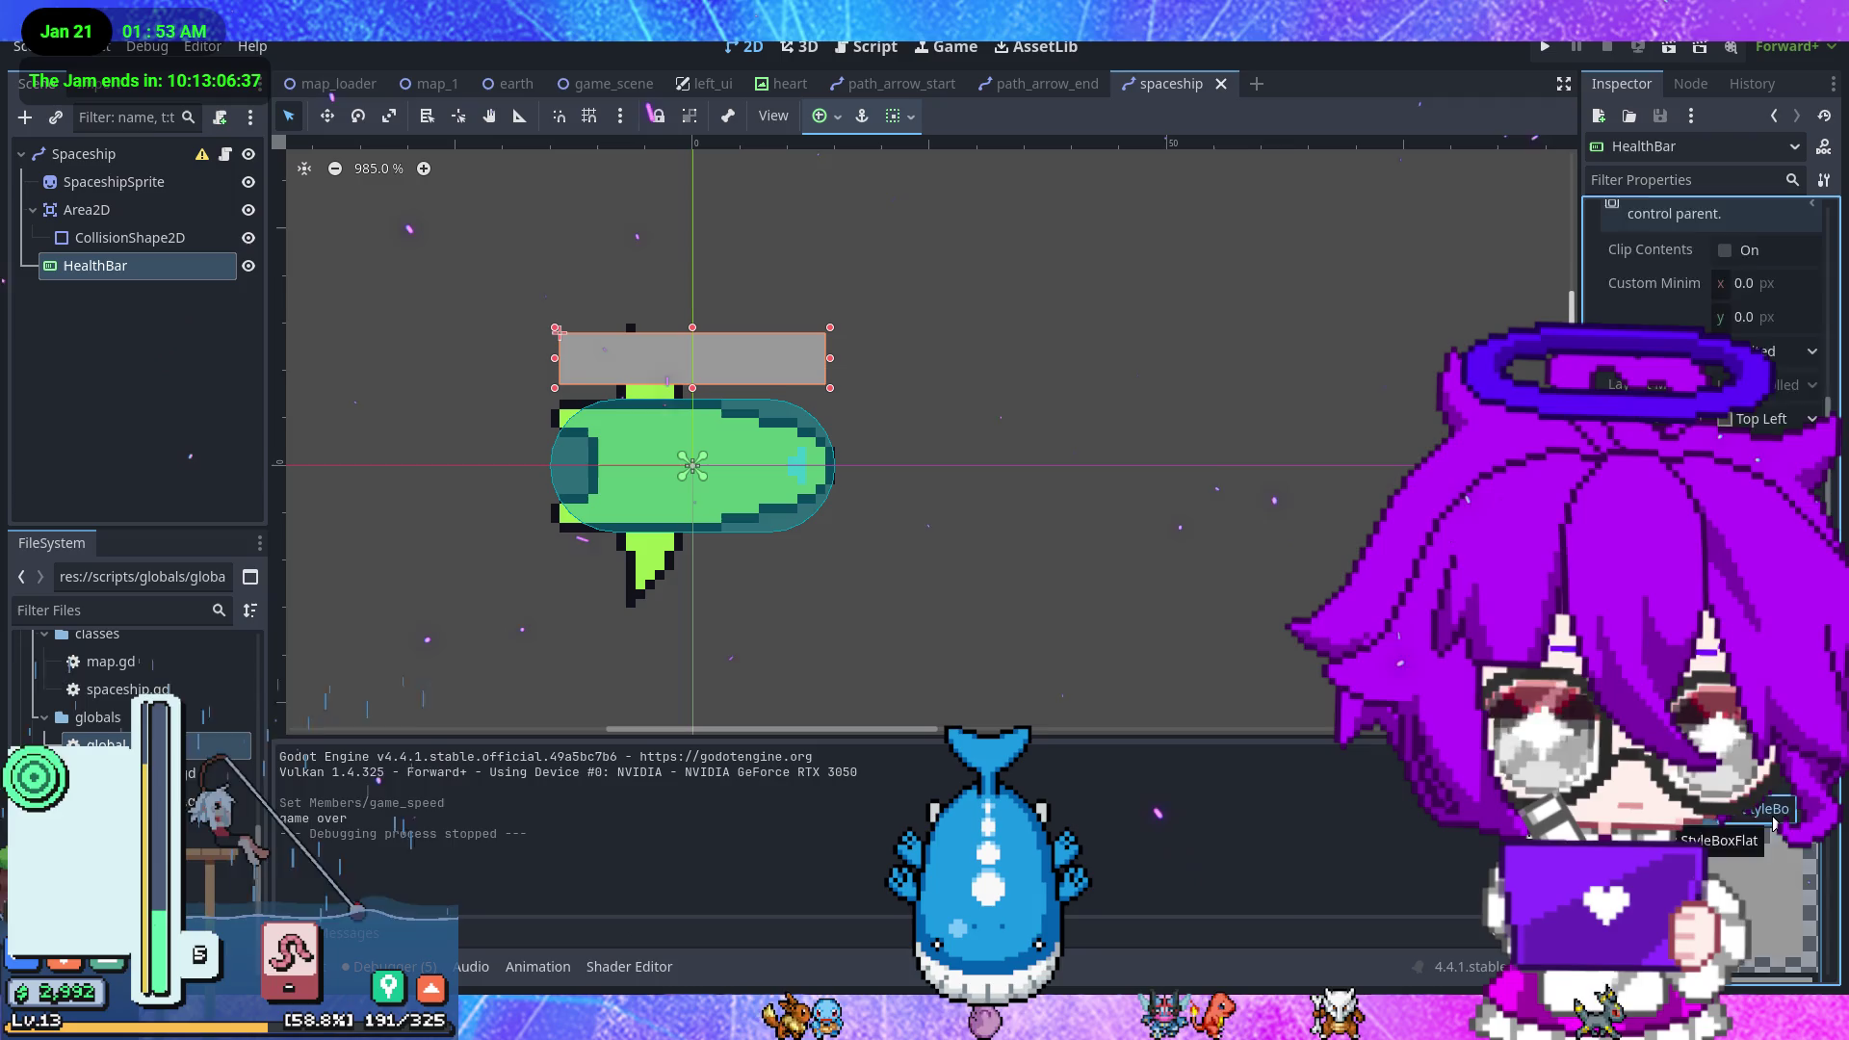
{"action": "left_click", "coordinate": [1773, 816]}
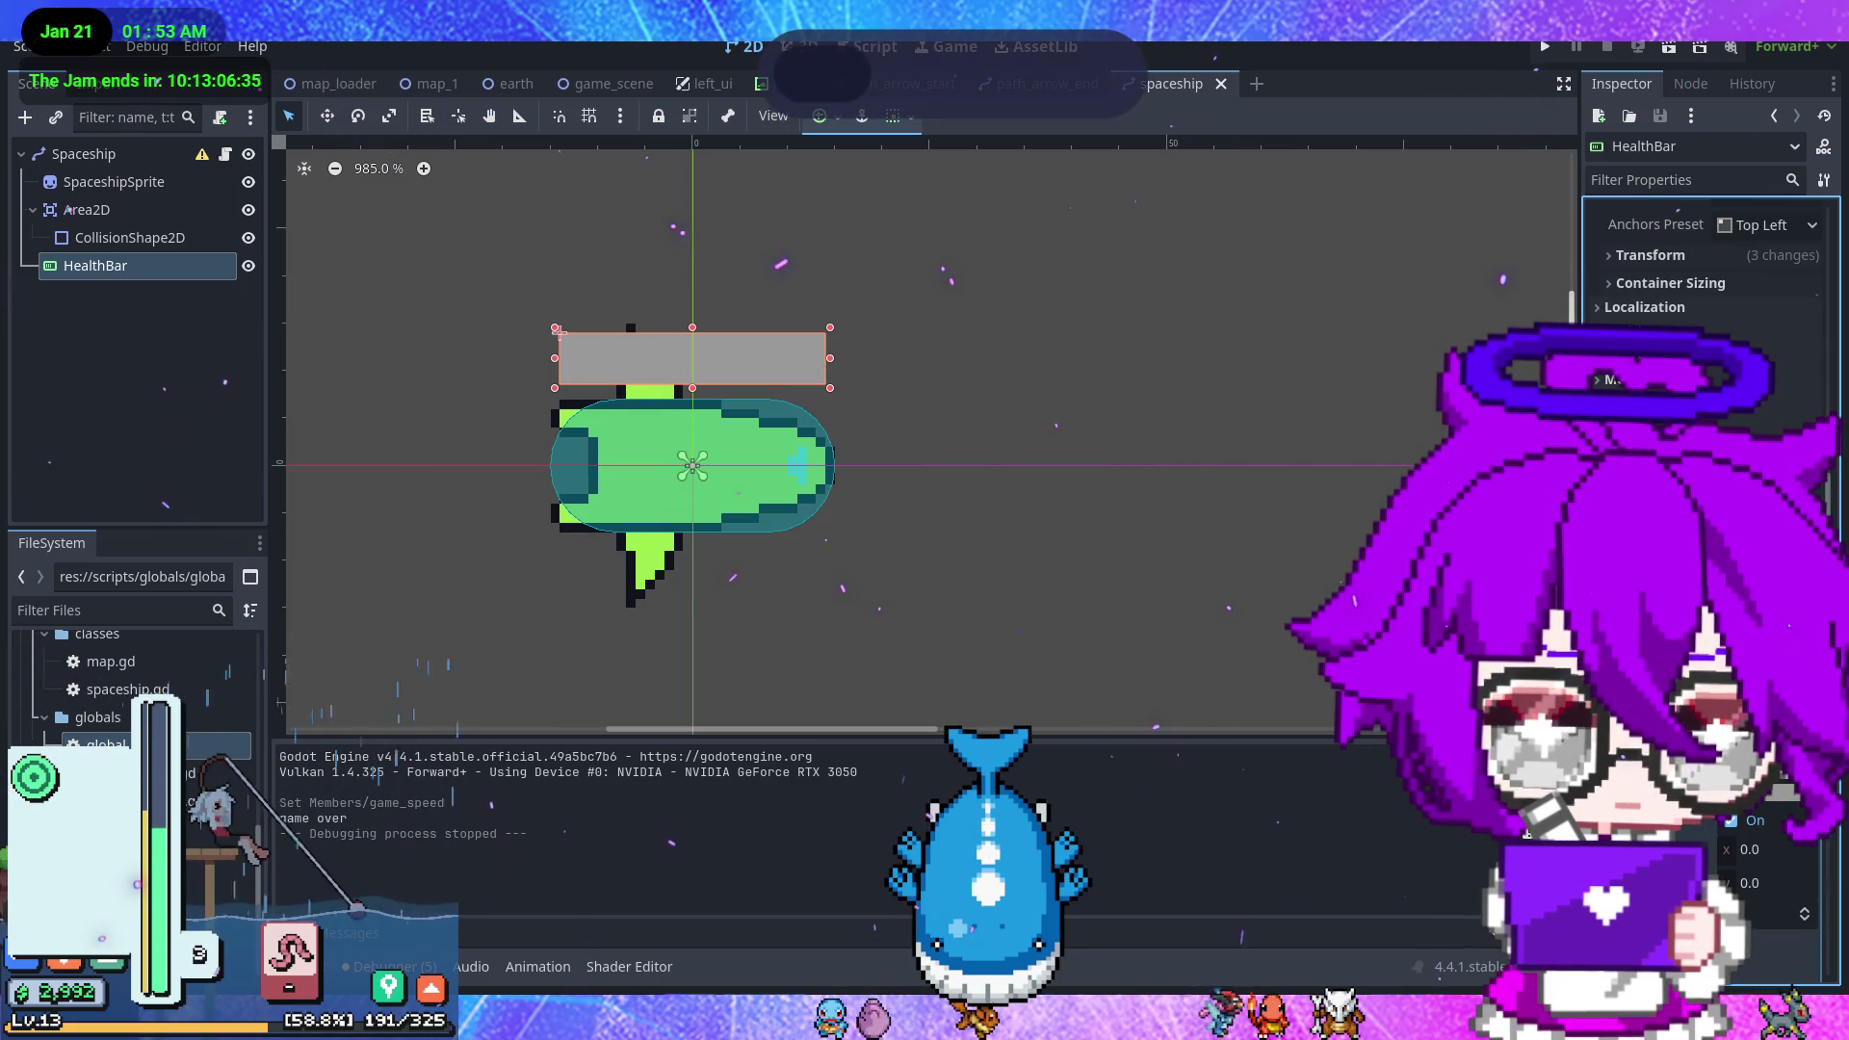
{"action": "scroll", "coordinate": [1705, 279], "scroll_direction": "up", "scroll_amount": 3}
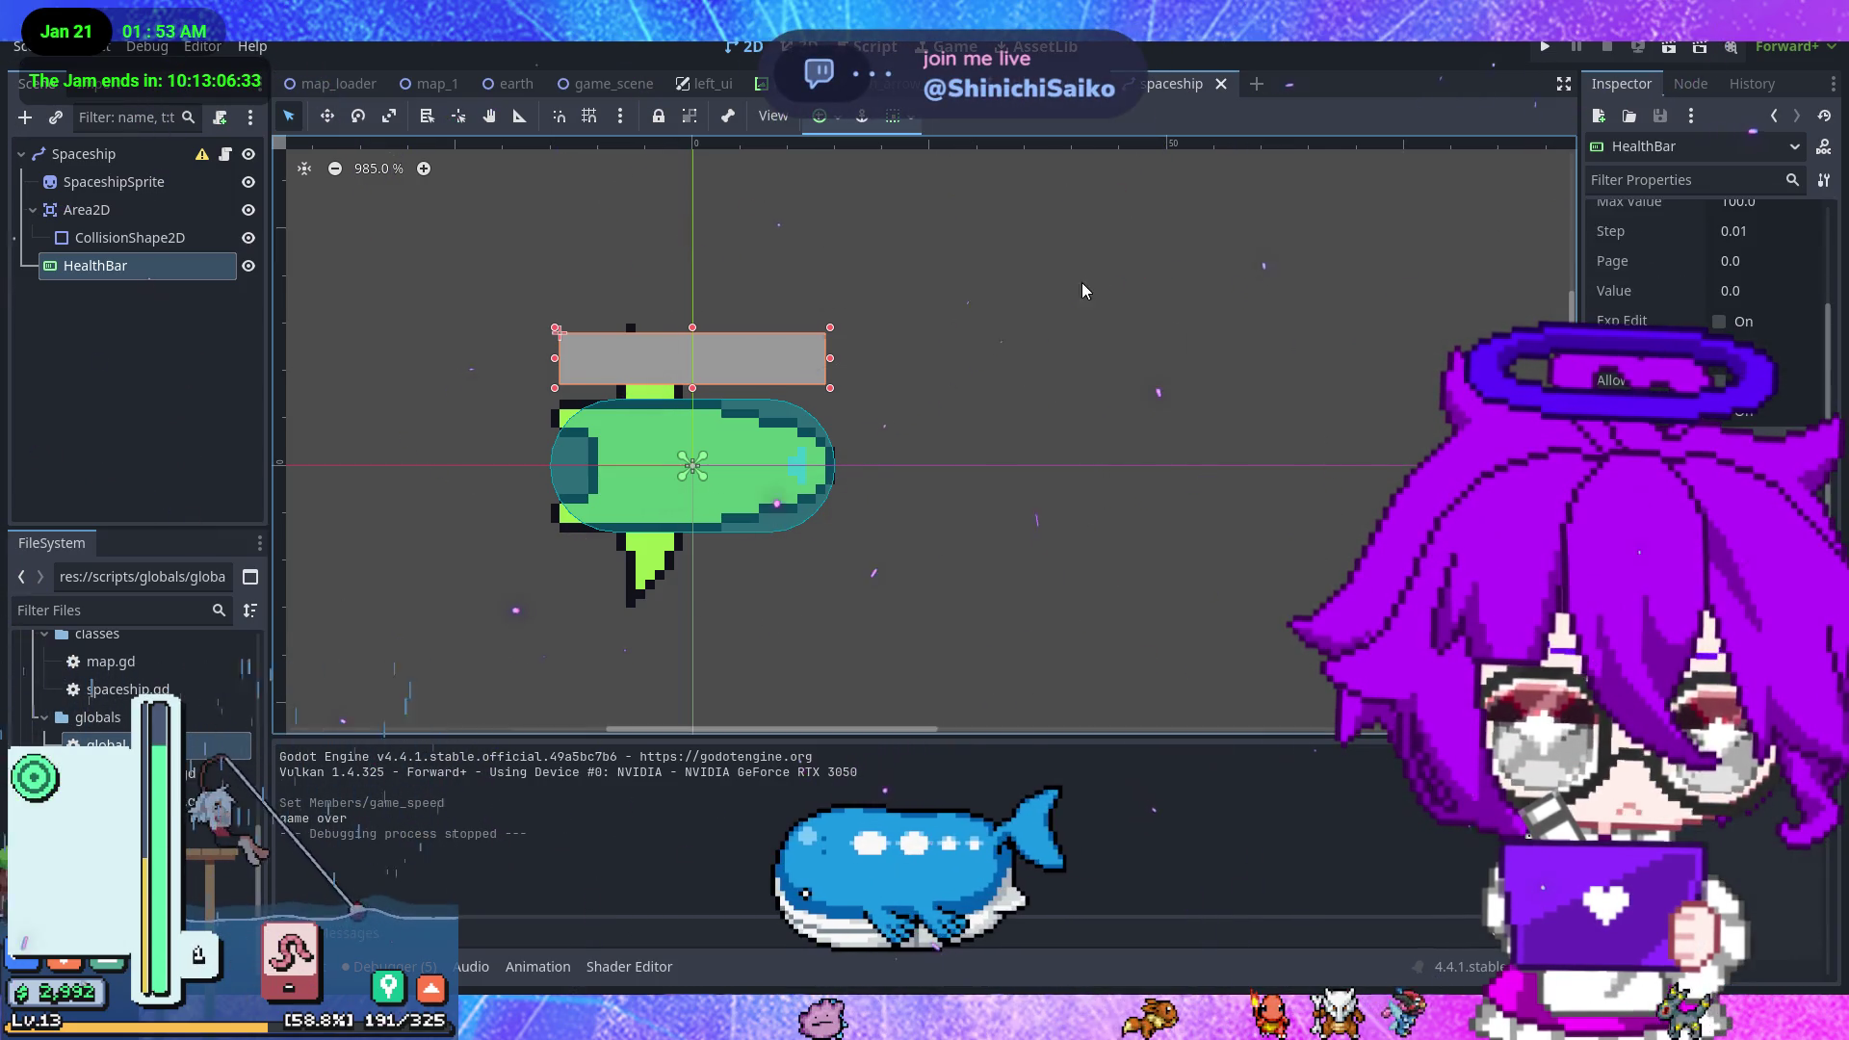
{"action": "key", "text": "ctrl+F3"}
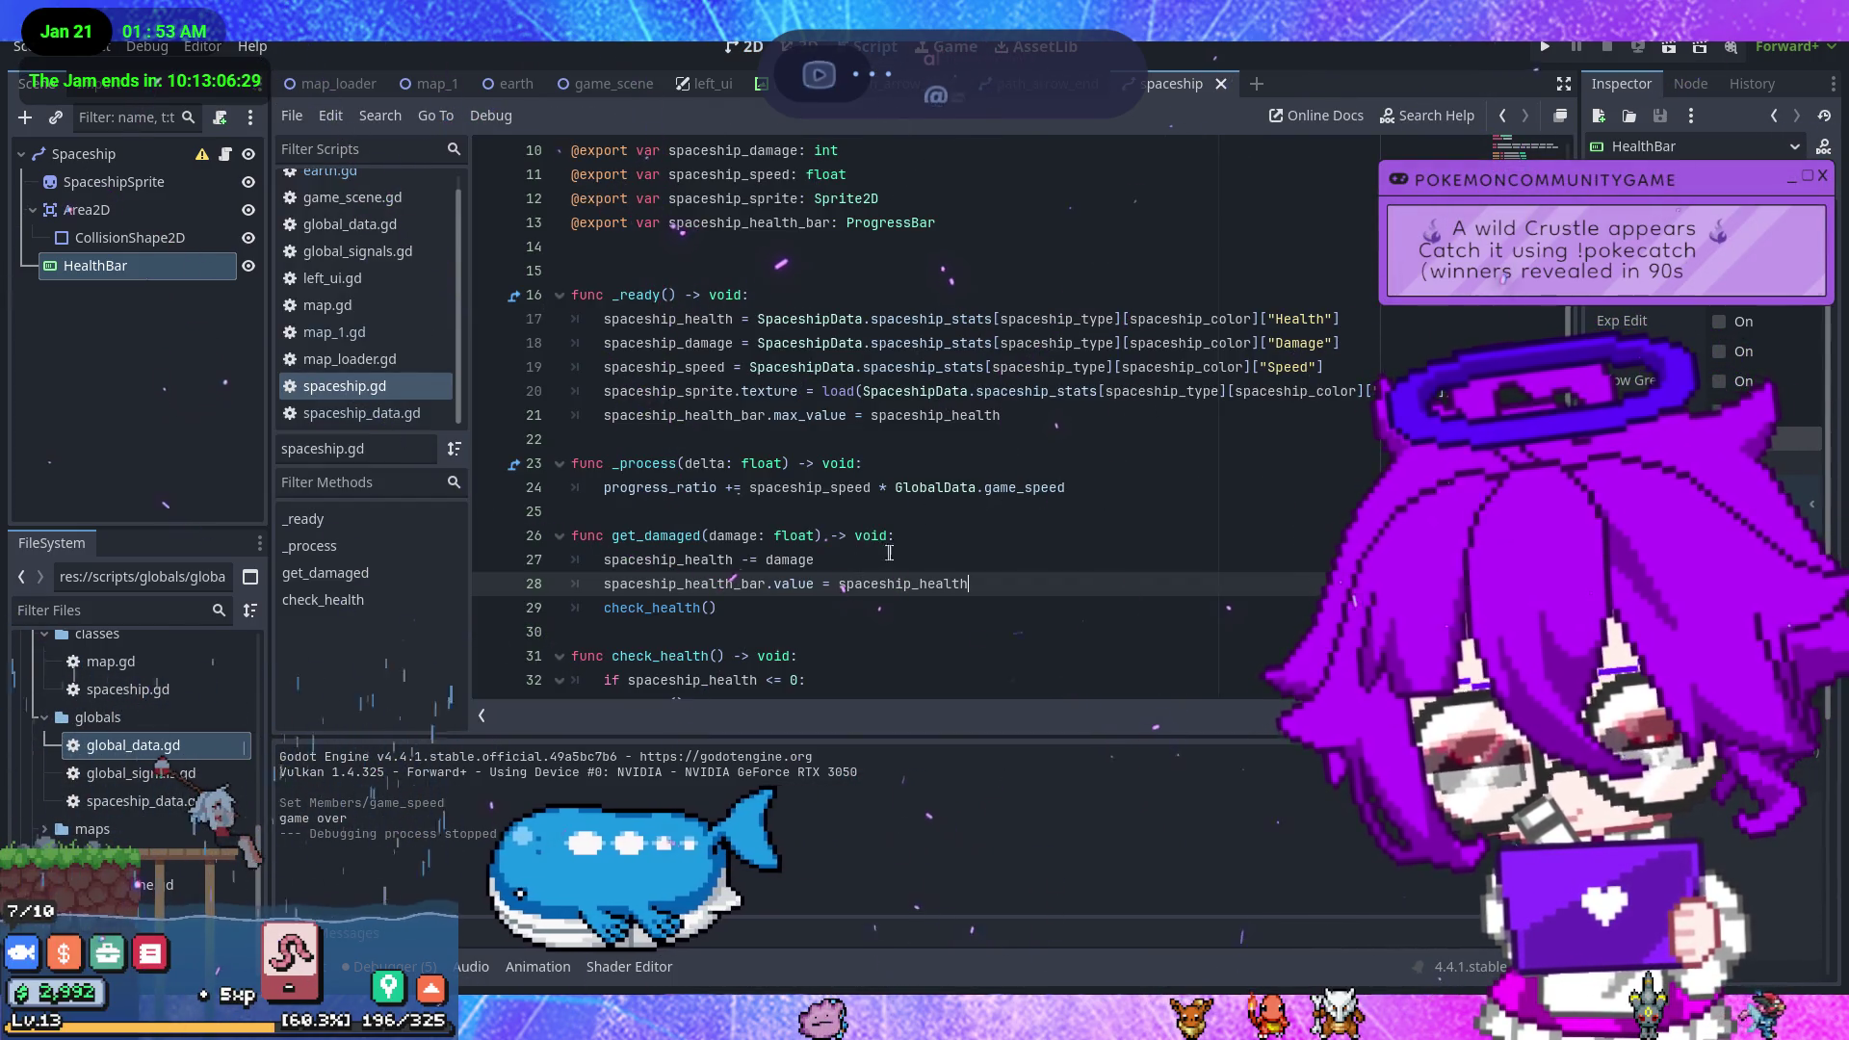
- Add 'spaceship_health_bar.value = spaceship_health' to _ready, save spaceship.gd, and run the game
{"action": "left_click", "coordinate": [1059, 417]}
{"action": "key", "text": "Return"}
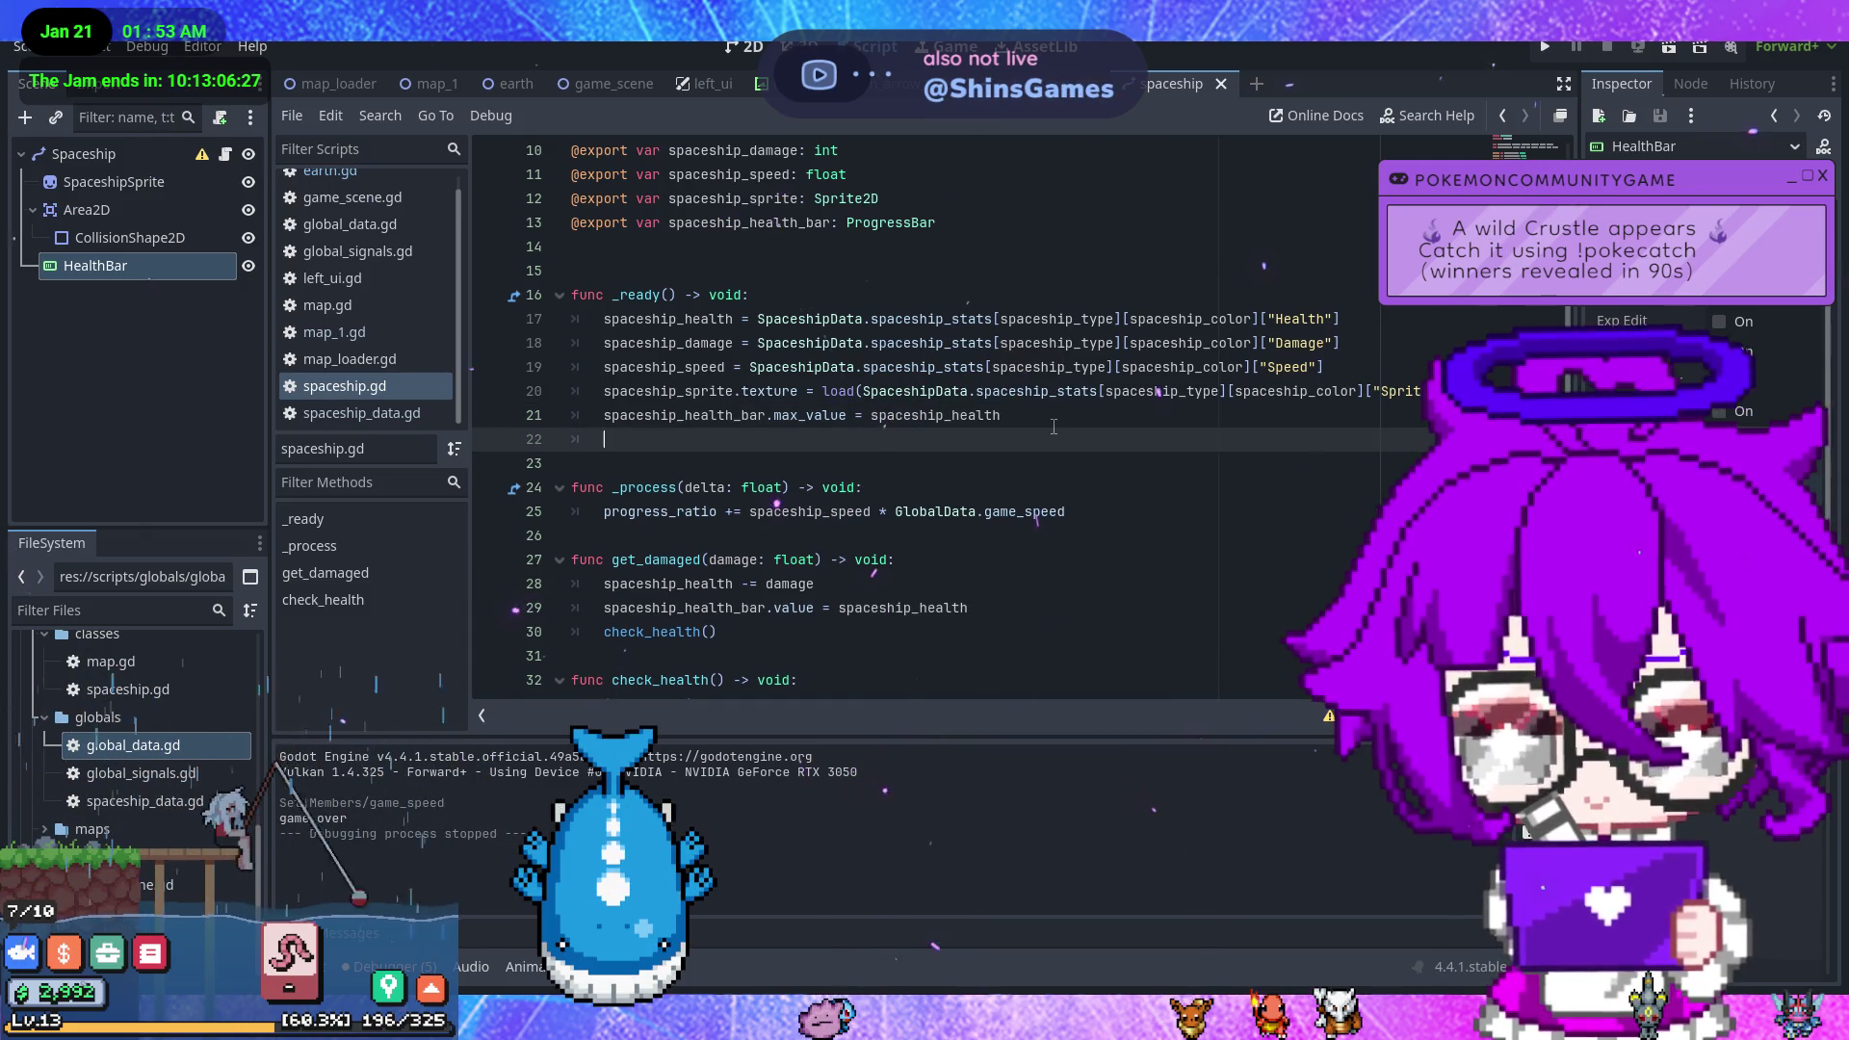
{"action": "type", "text": "spa"}
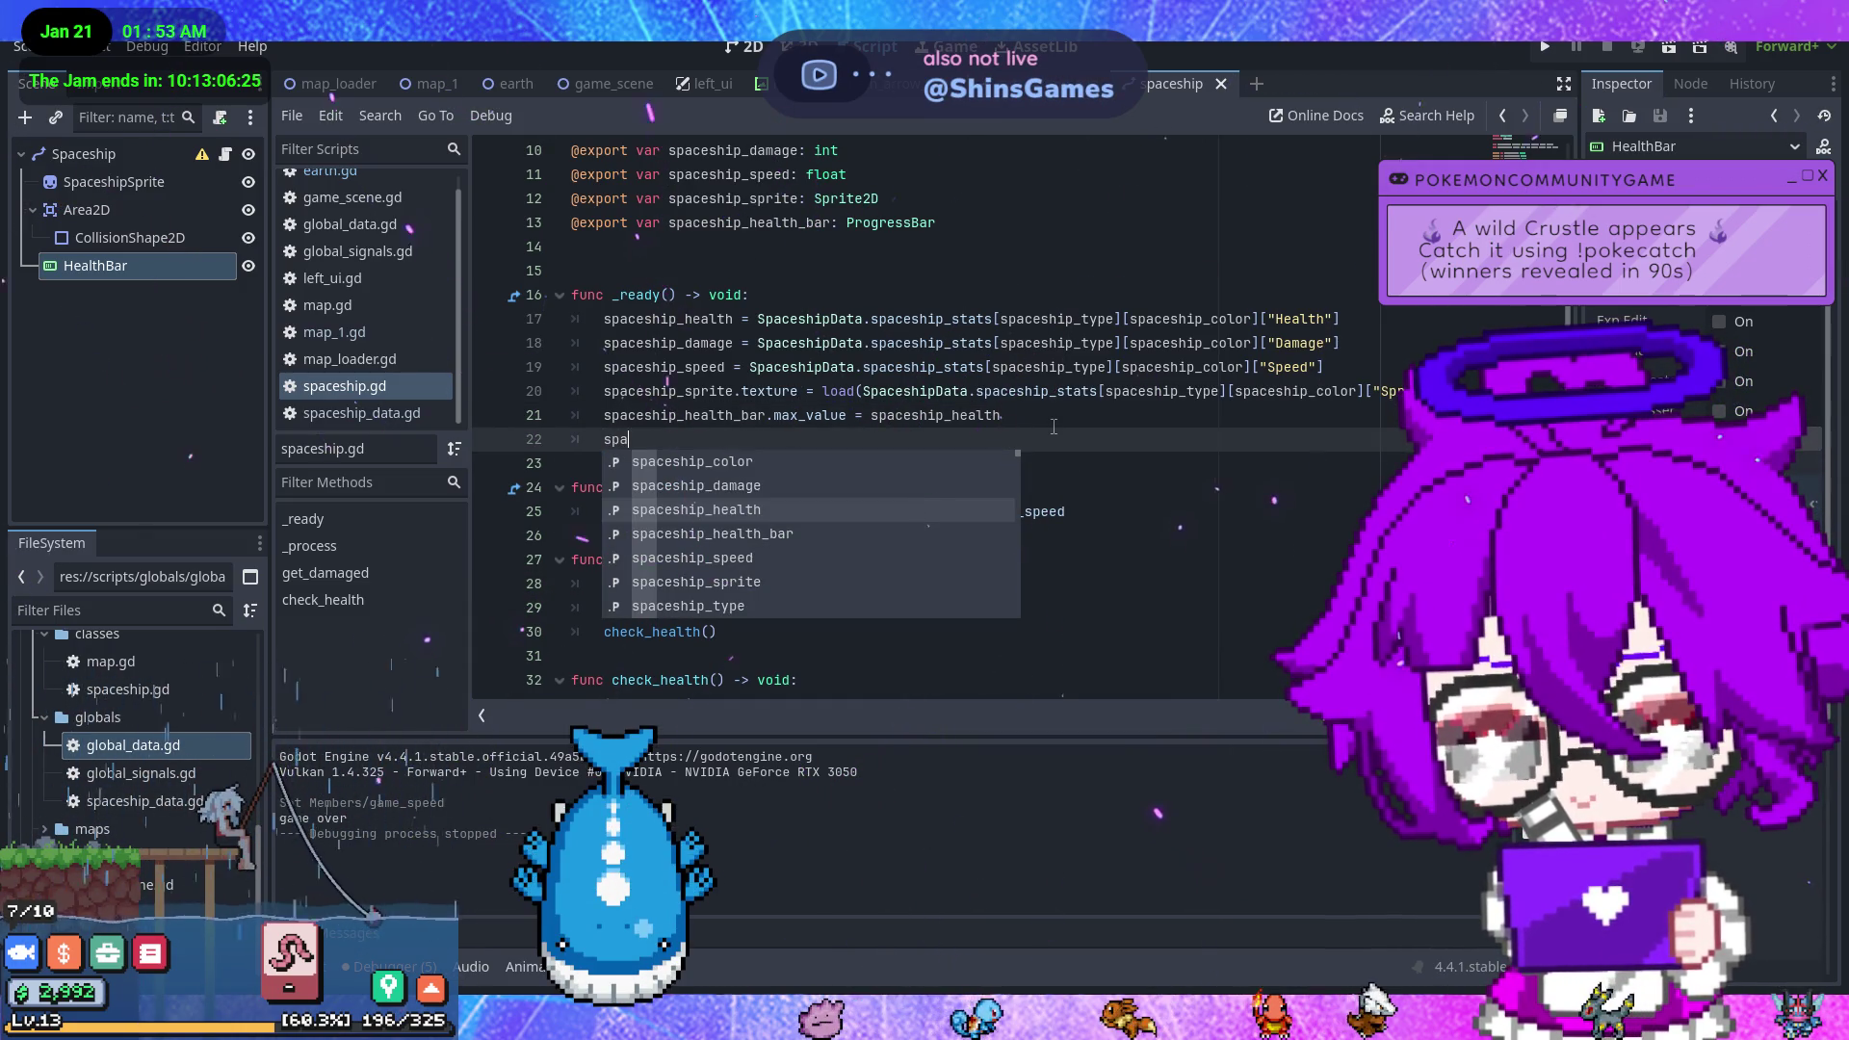
{"action": "key", "text": "Down"}
{"action": "key", "text": "Return"}
{"action": "type", "text": ".val"}
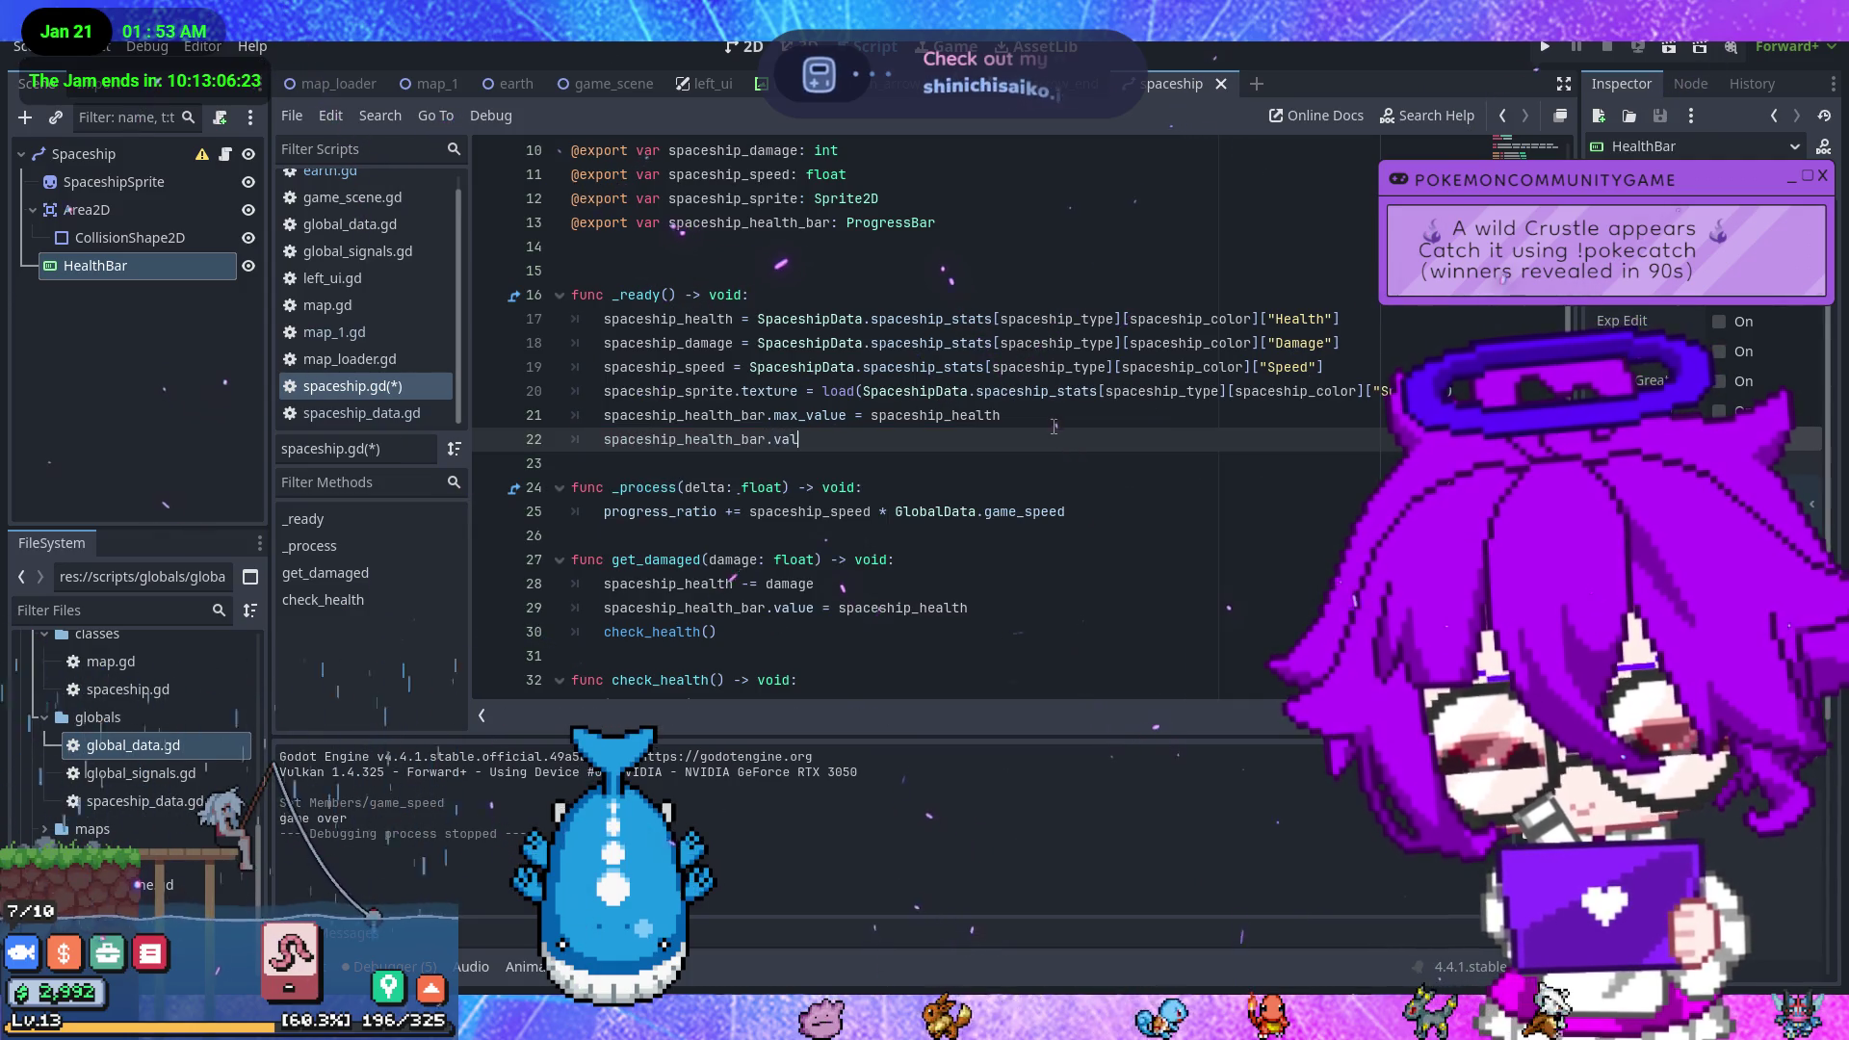
{"action": "key", "text": "Return"}
{"action": "type", "text": "= space"}
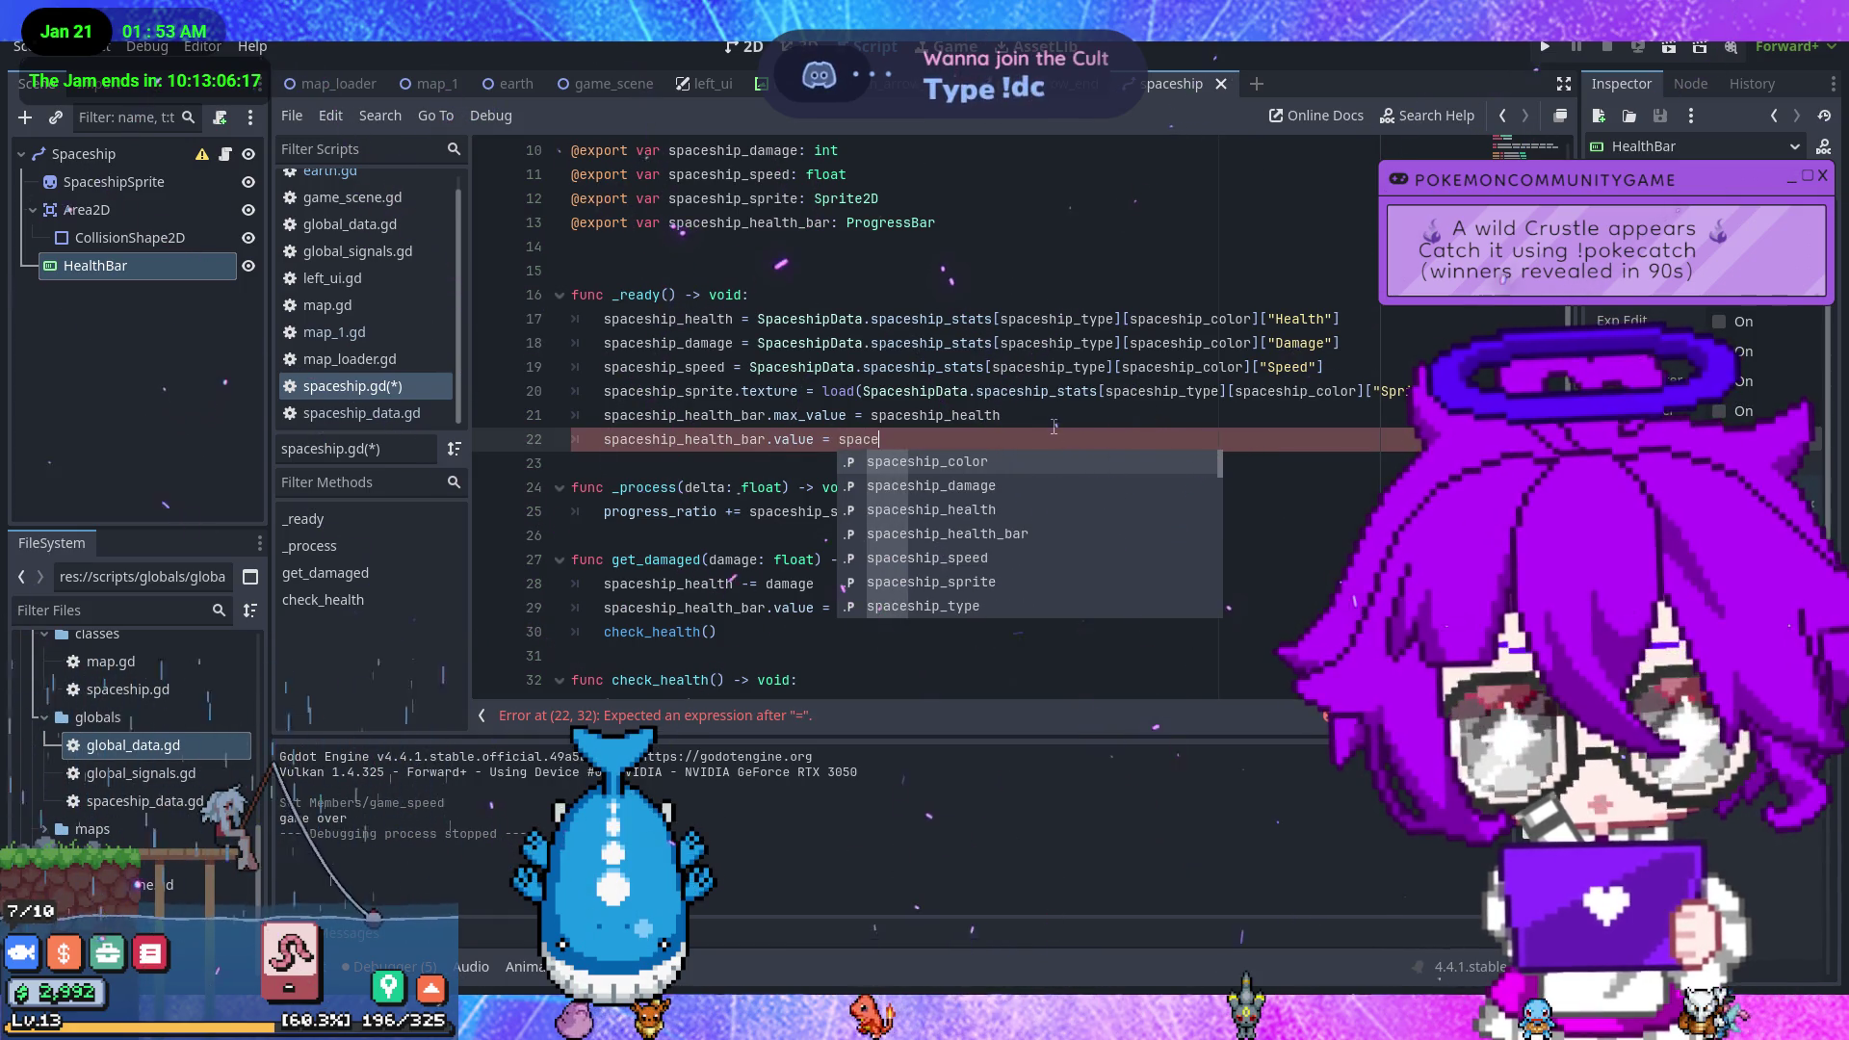
{"action": "type", "text": "ship_h"}
{"action": "key", "text": "Return"}
{"action": "key", "text": "ctrl+s"}
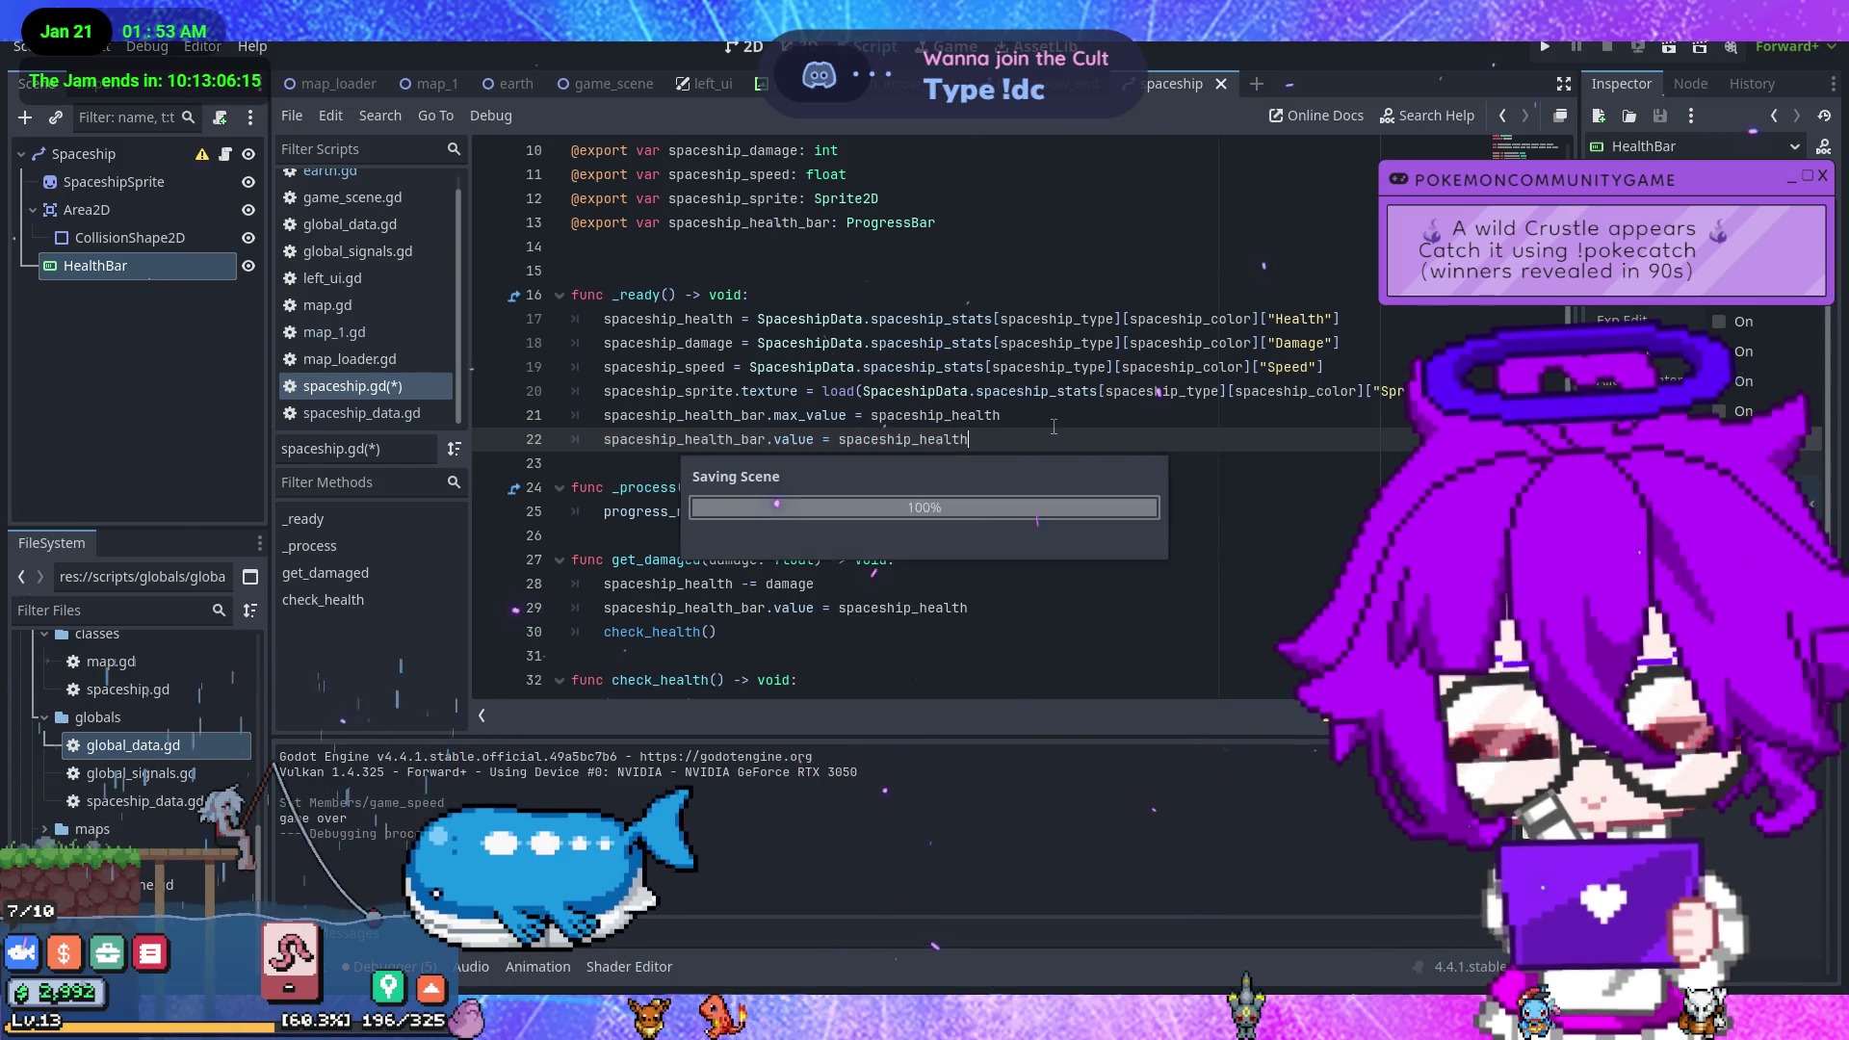
{"action": "left_click", "coordinate": [1543, 47]}
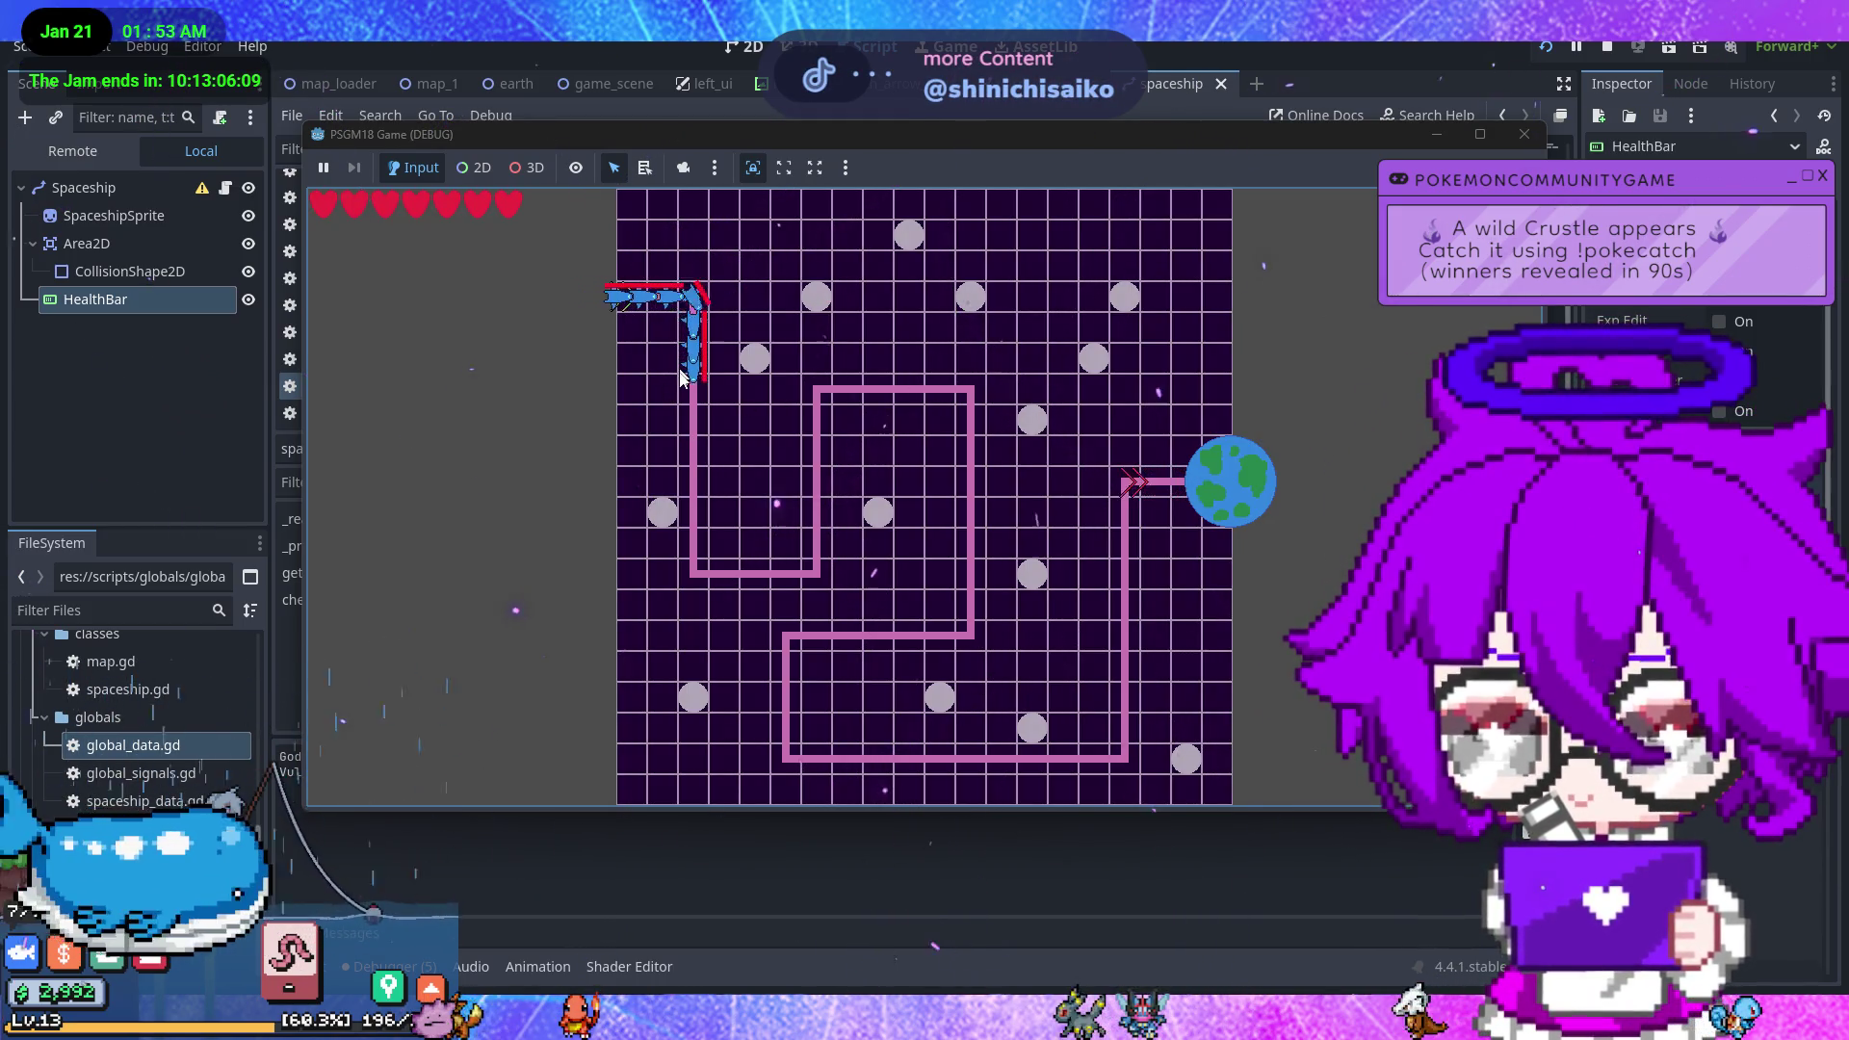
- Inspect the running game's GlobalData Game Speed (4.0) in the remote tree, then stop the game
{"action": "left_click", "coordinate": [106, 162]}
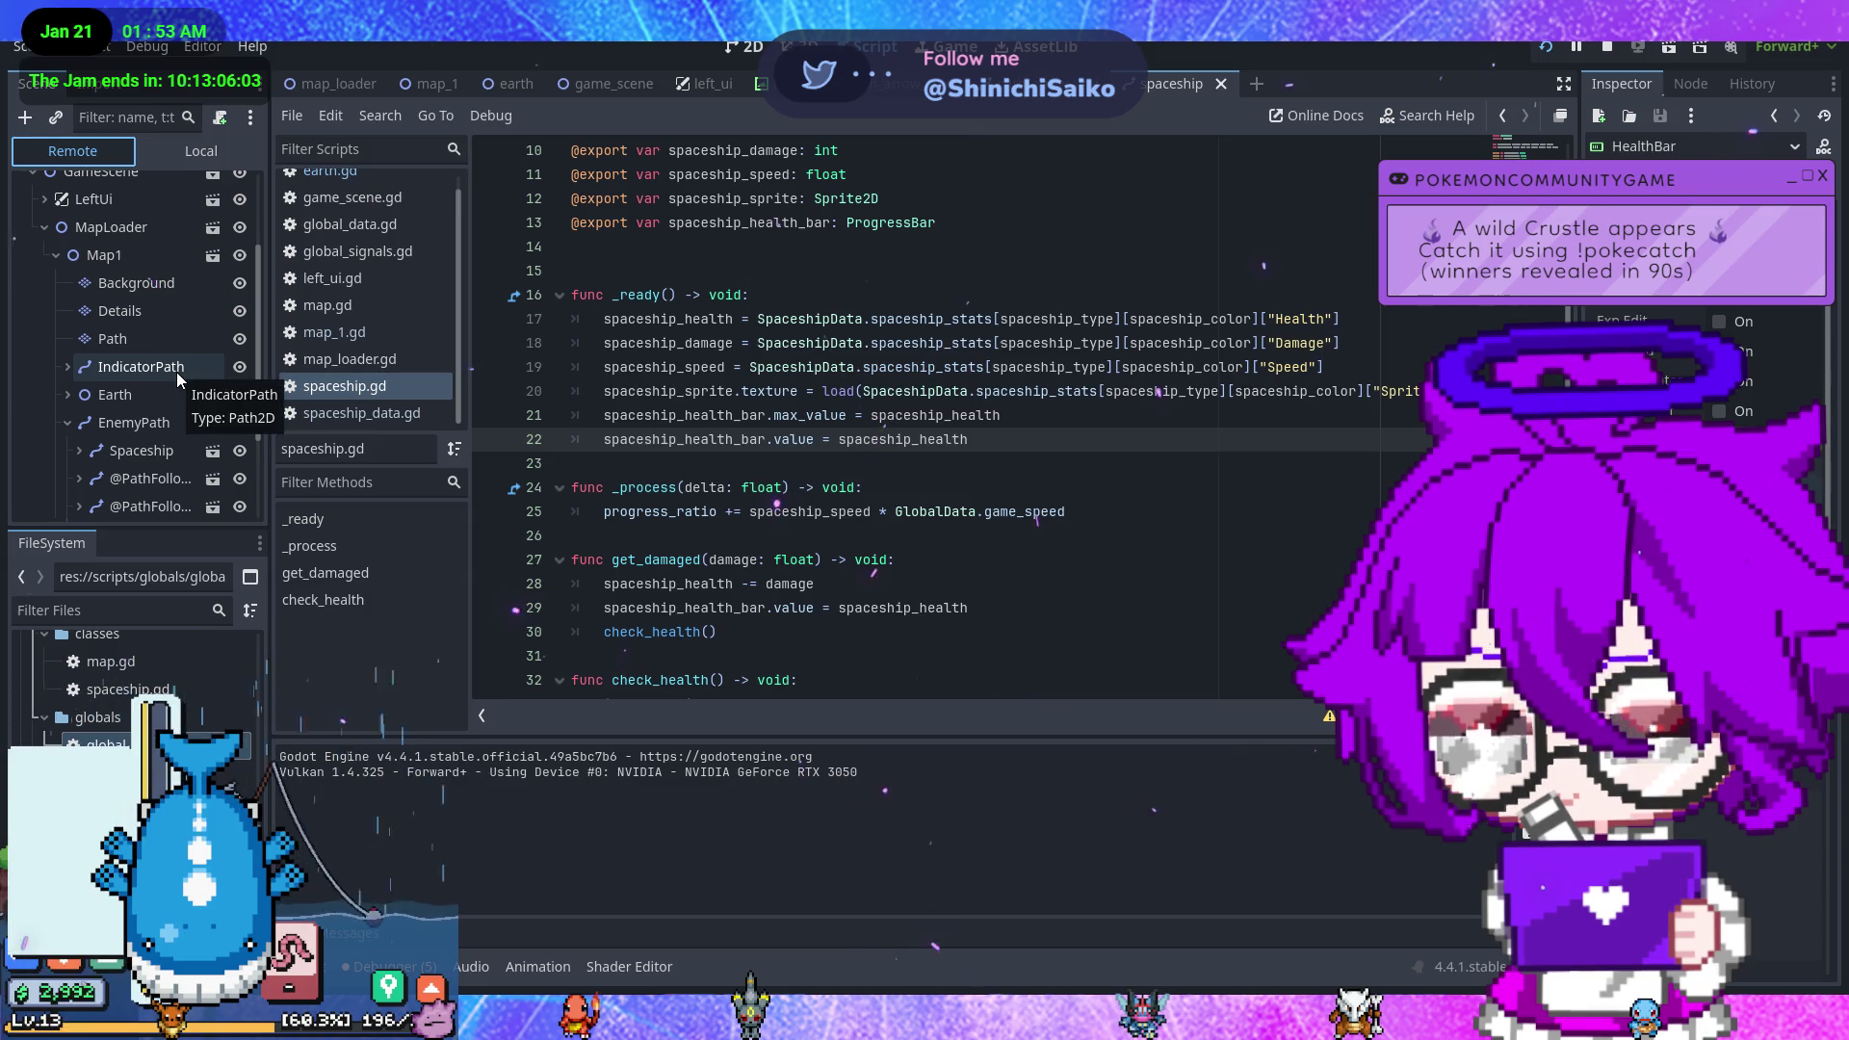
{"action": "scroll", "coordinate": [175, 369], "scroll_direction": "up", "scroll_amount": 2}
{"action": "left_click", "coordinate": [138, 201]}
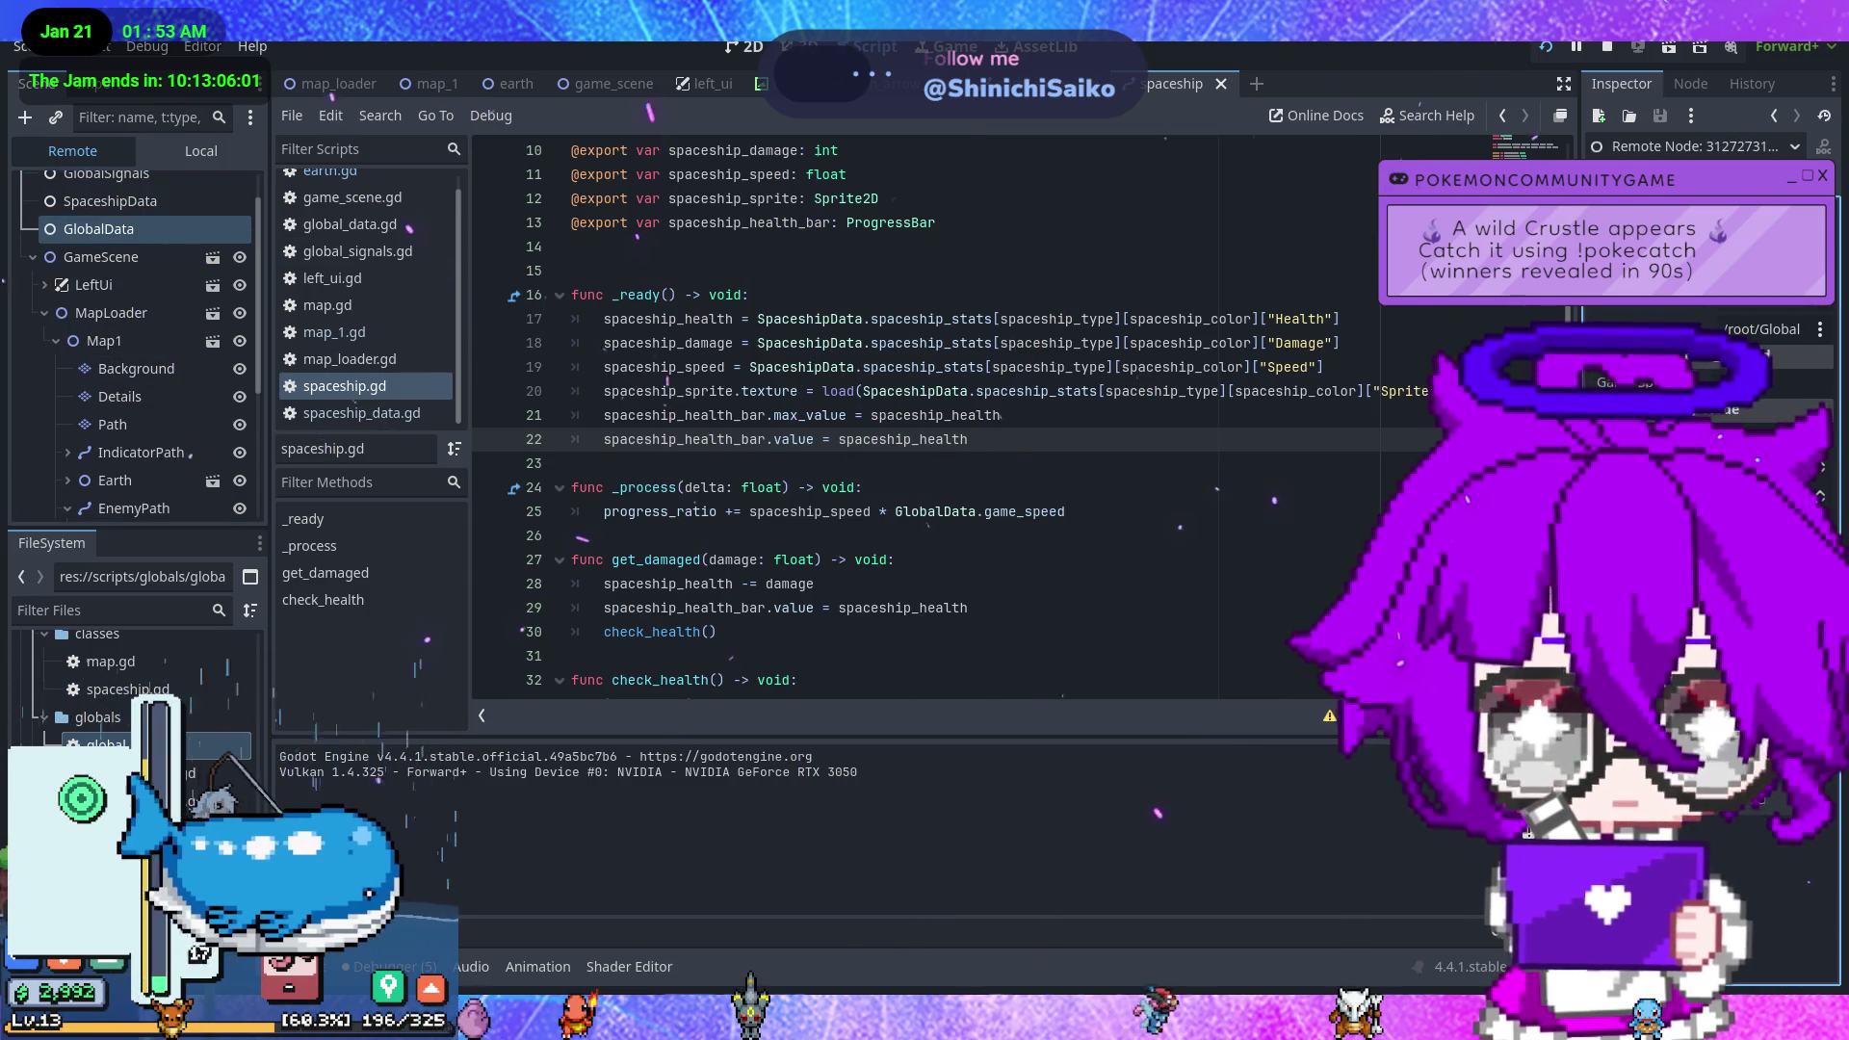
{"action": "left_click", "coordinate": [1742, 242]}
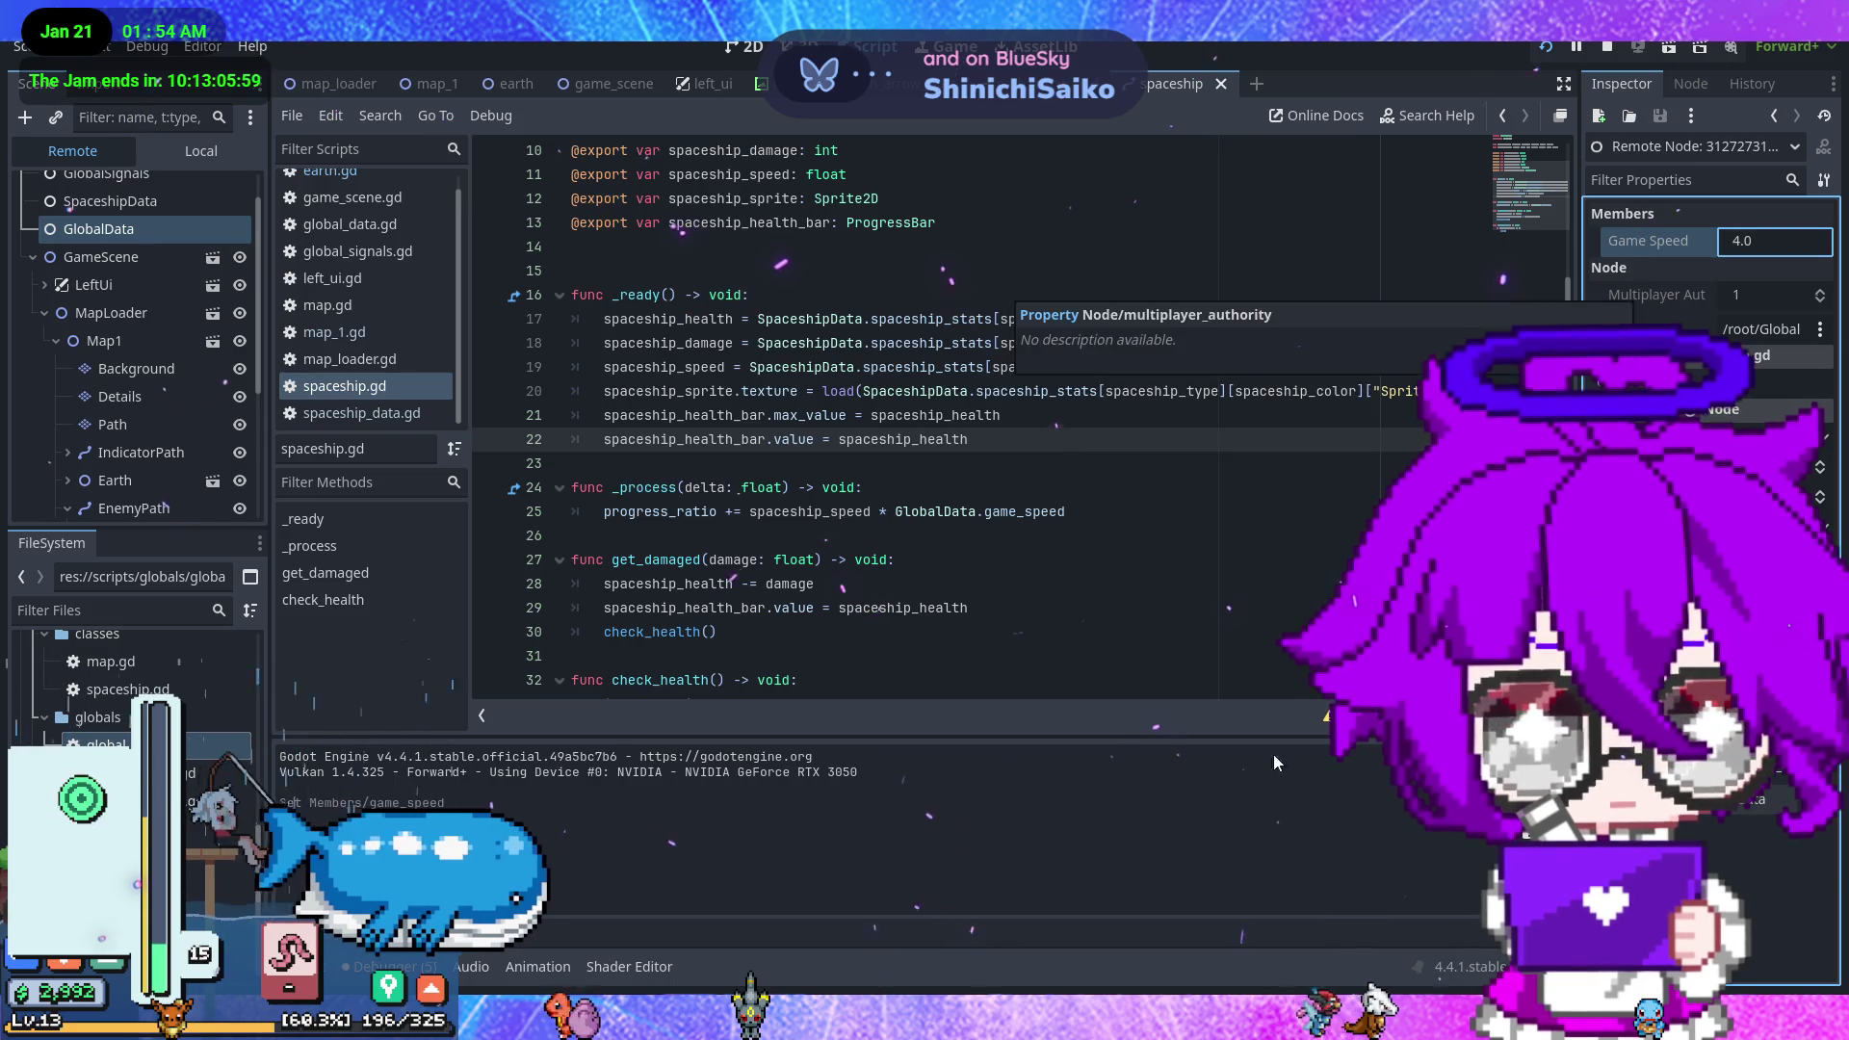
{"action": "mouse_move", "coordinate": [1209, 1026]}
{"action": "left_click", "coordinate": [1310, 905]}
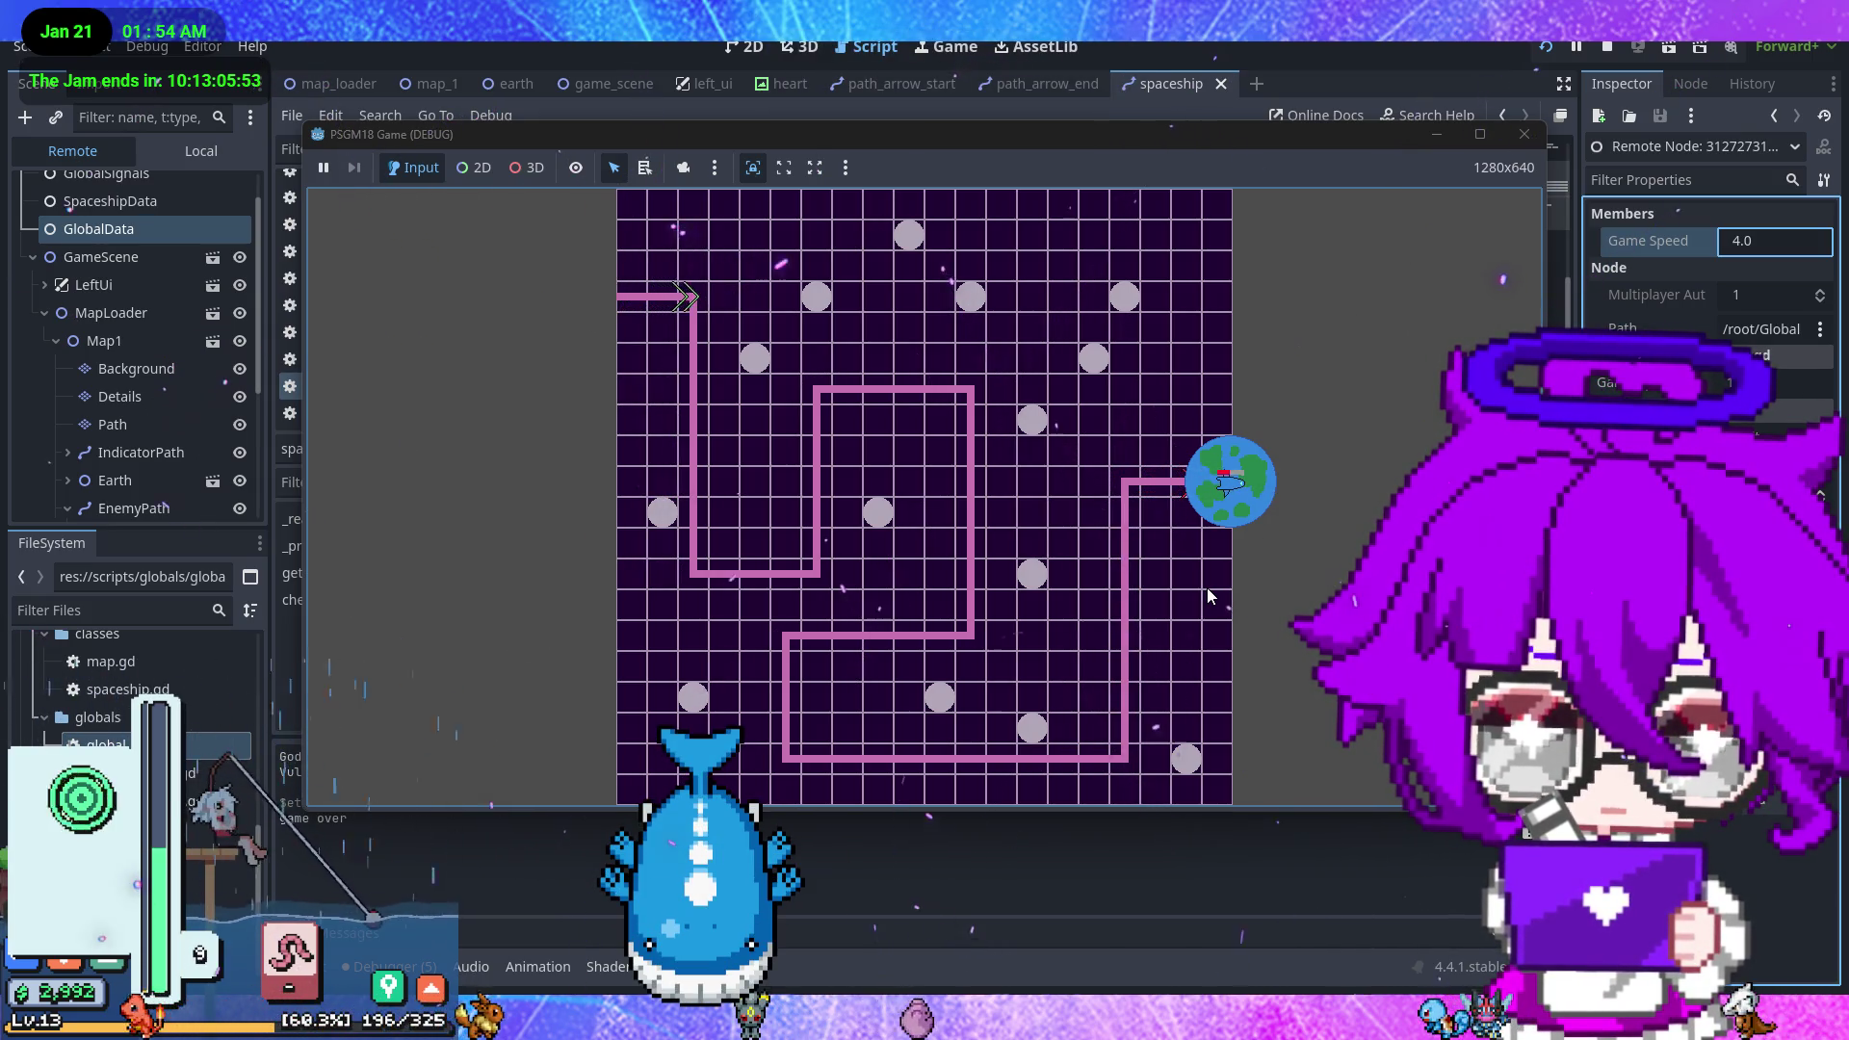
{"action": "left_click", "coordinate": [1525, 135]}
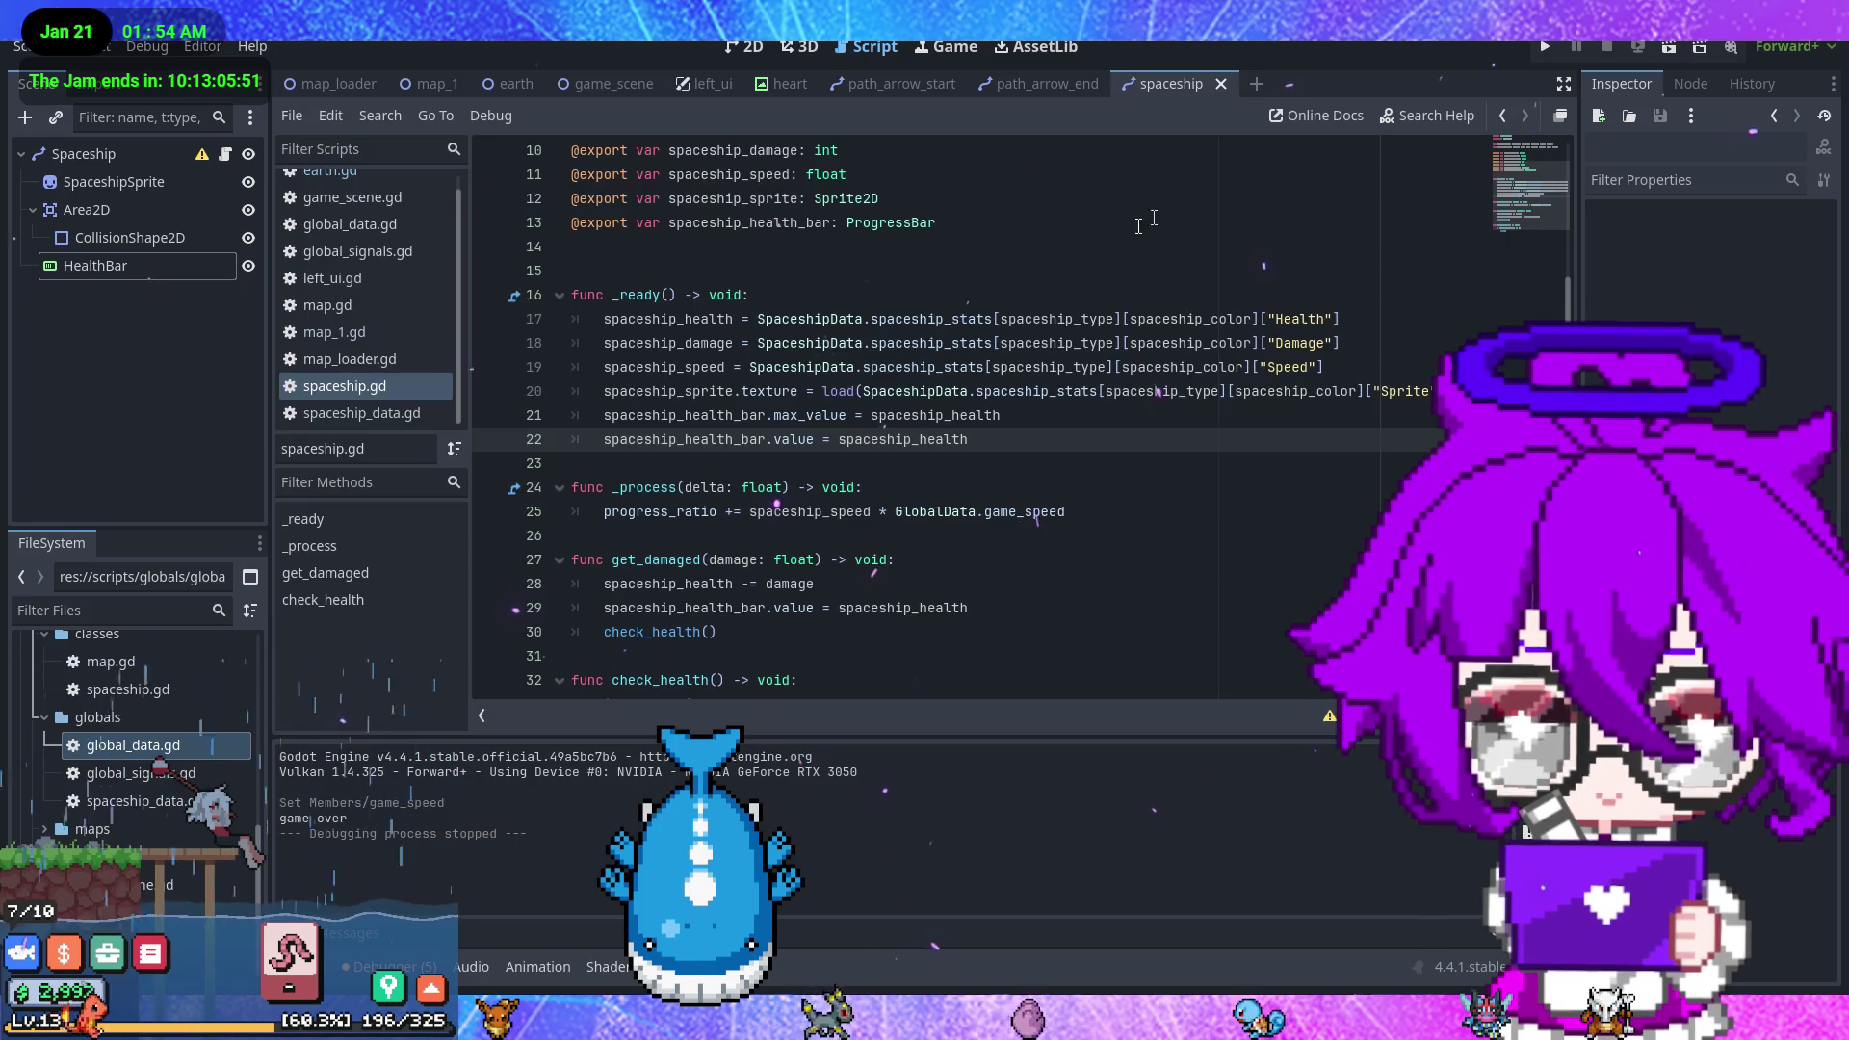
- Give the HealthBar's background a new flat style coloured red
{"action": "left_click", "coordinate": [754, 48]}
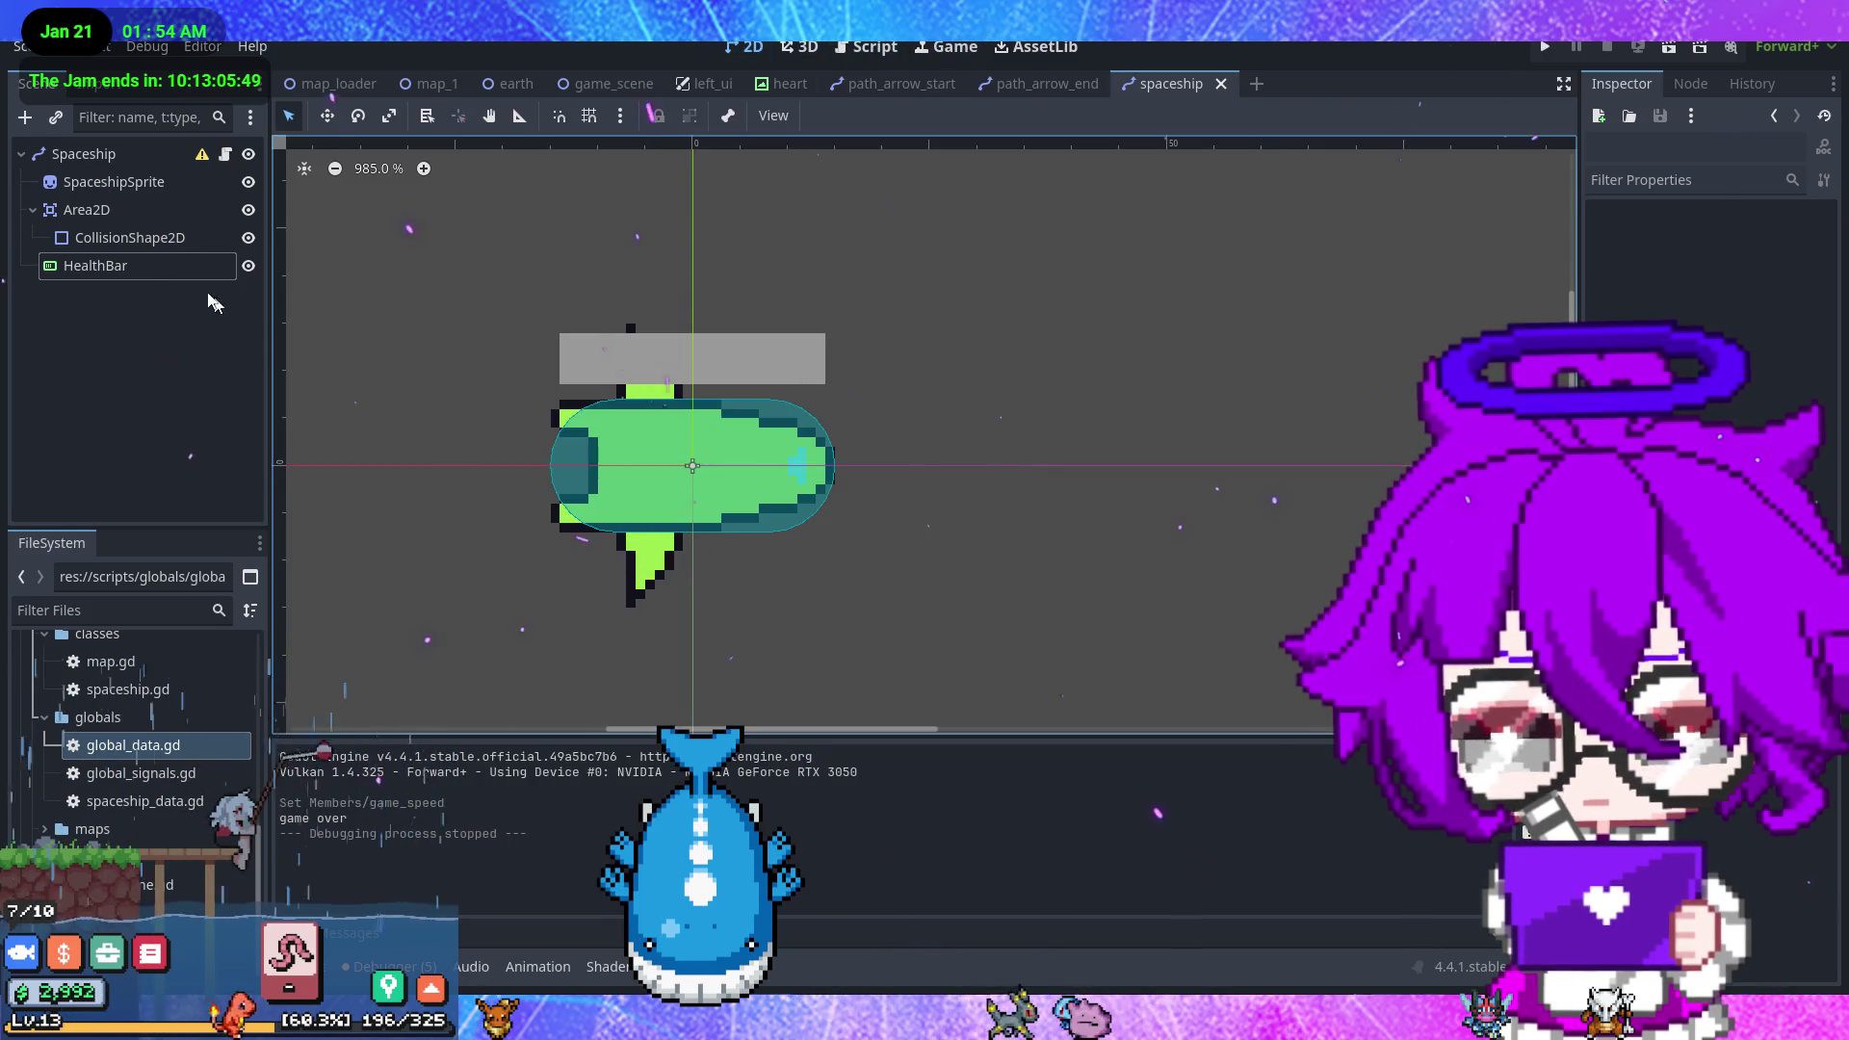
{"action": "left_click", "coordinate": [147, 265]}
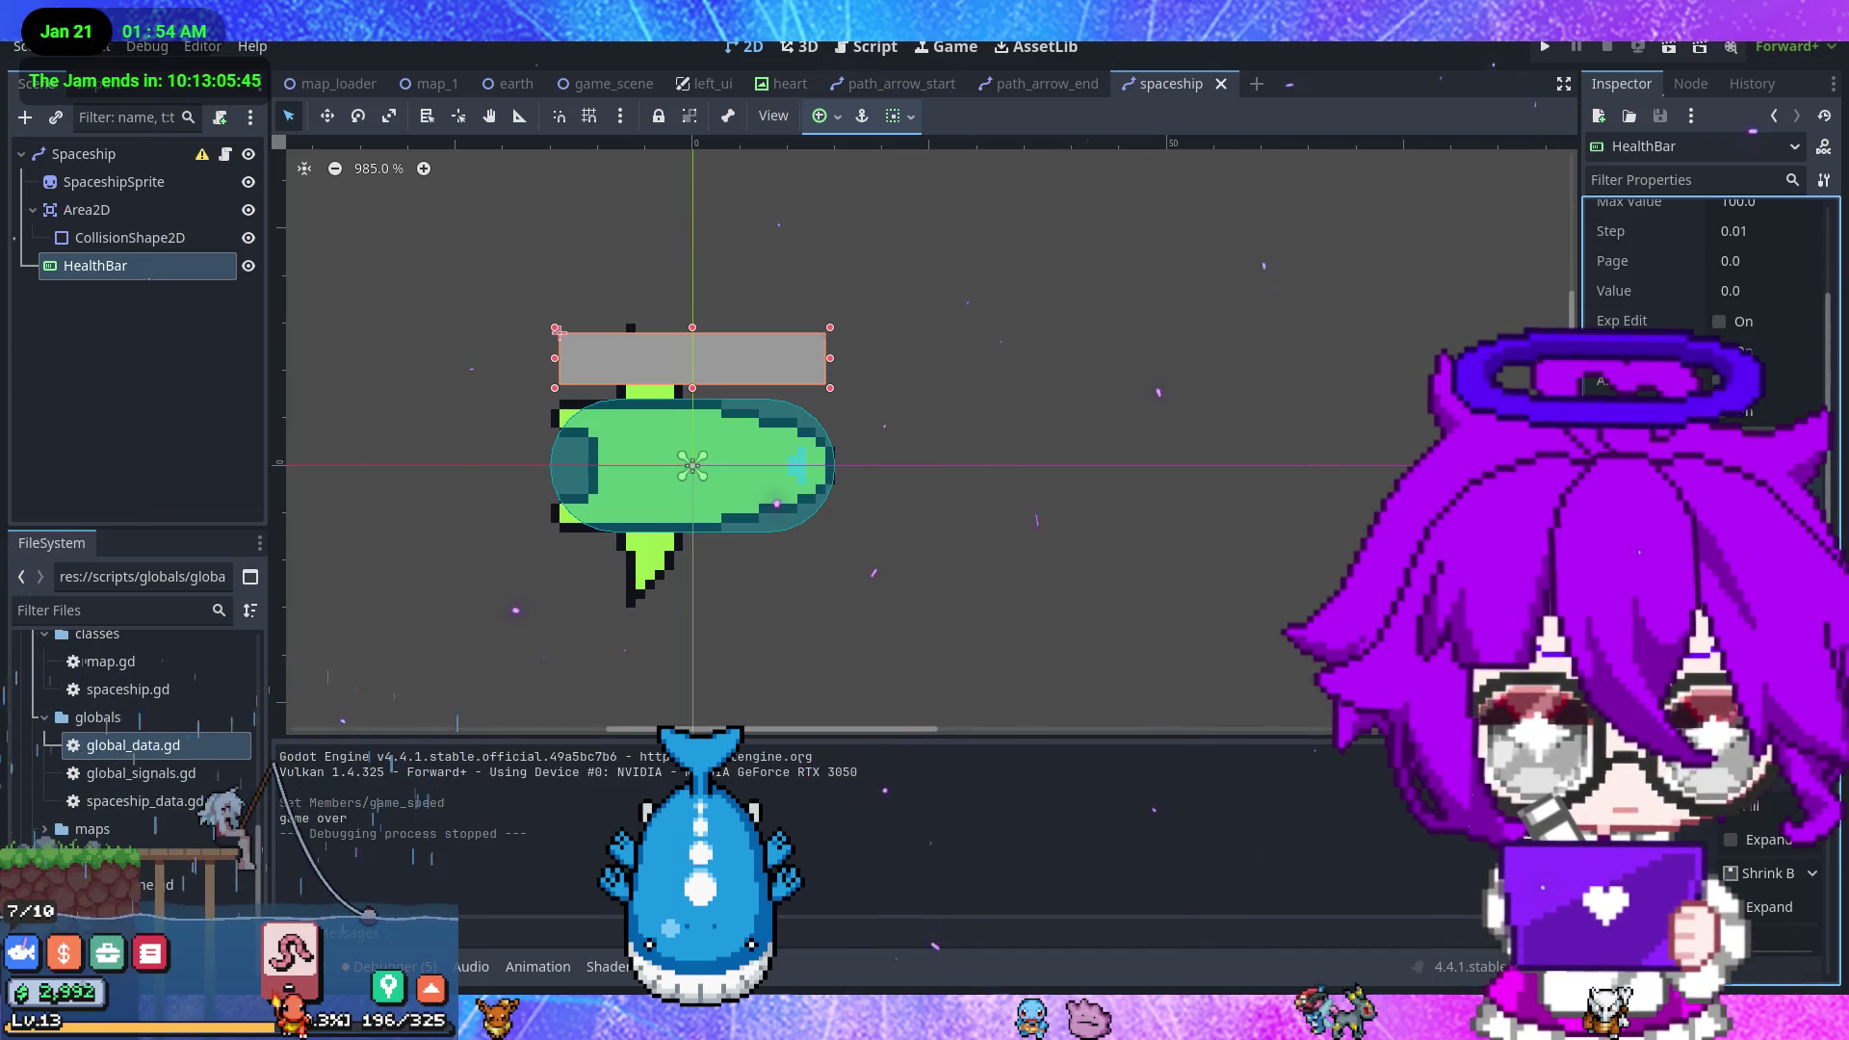
{"action": "scroll", "coordinate": [1709, 289], "scroll_direction": "down", "scroll_amount": 5}
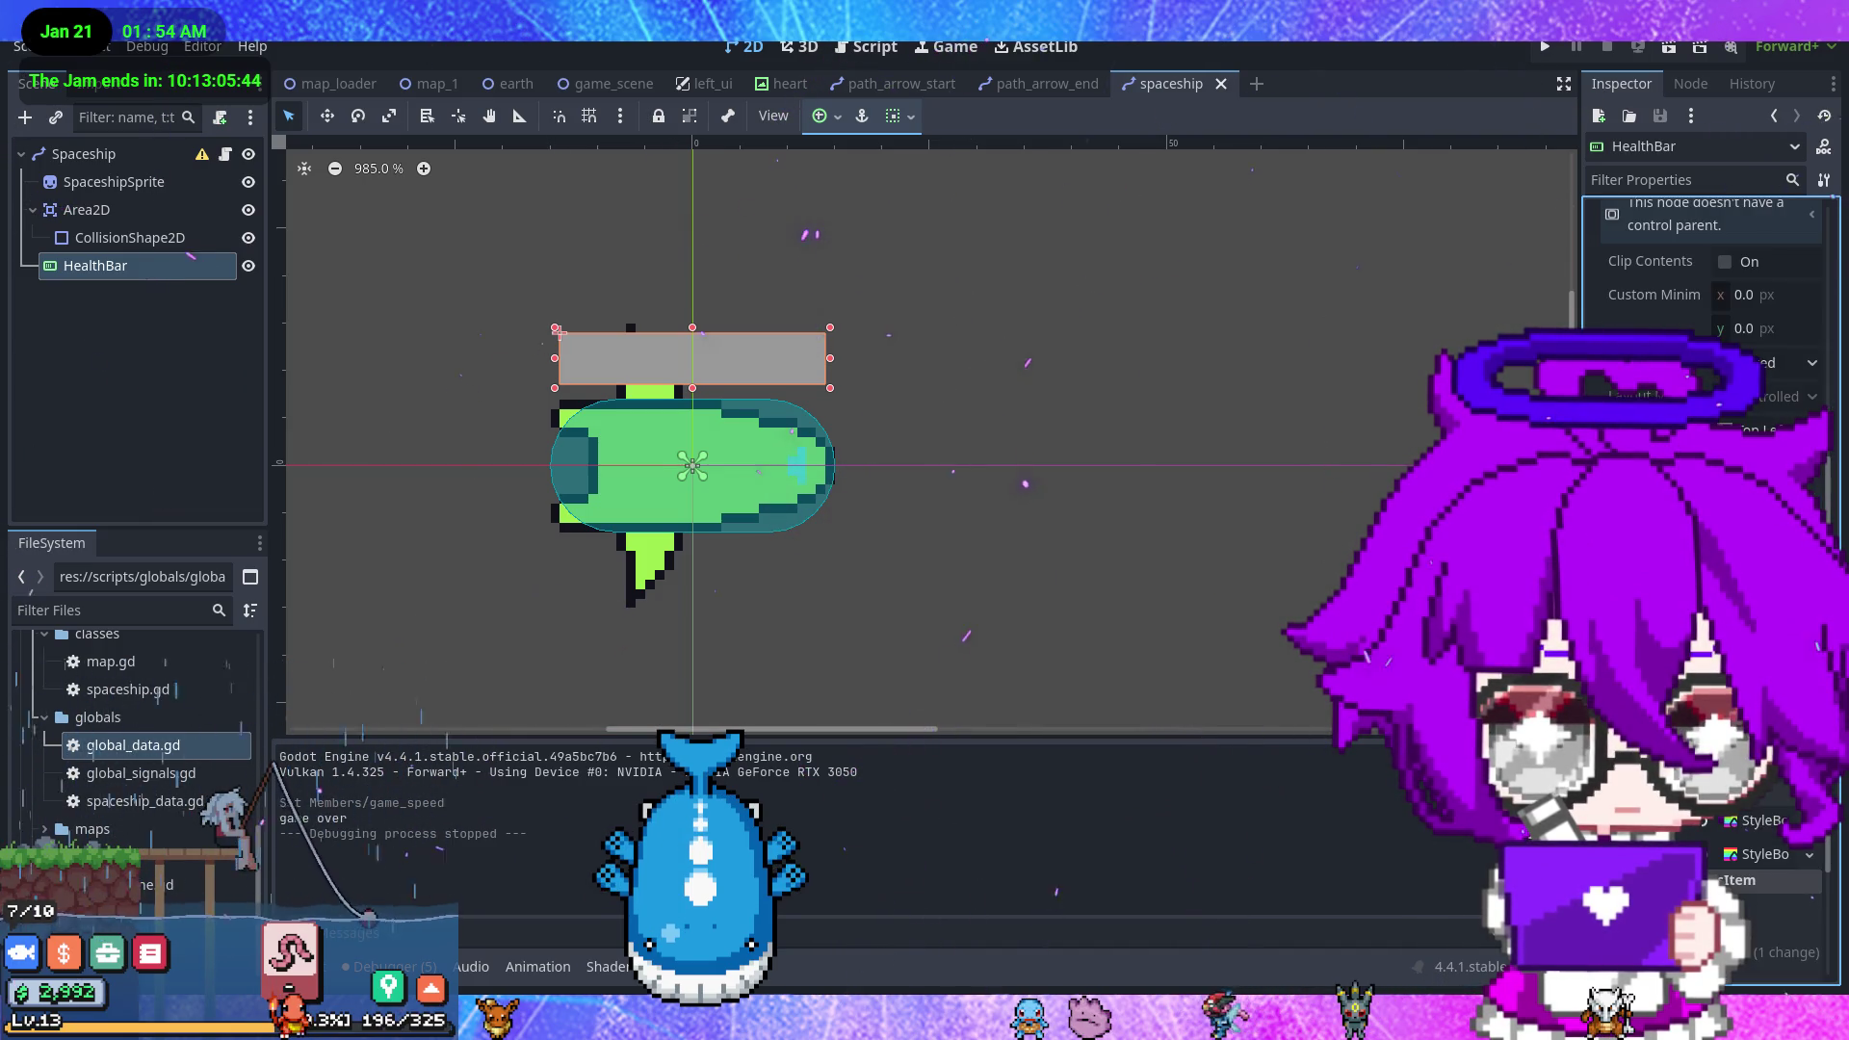
{"action": "left_click", "coordinate": [1705, 826]}
{"action": "left_click", "coordinate": [1708, 857]}
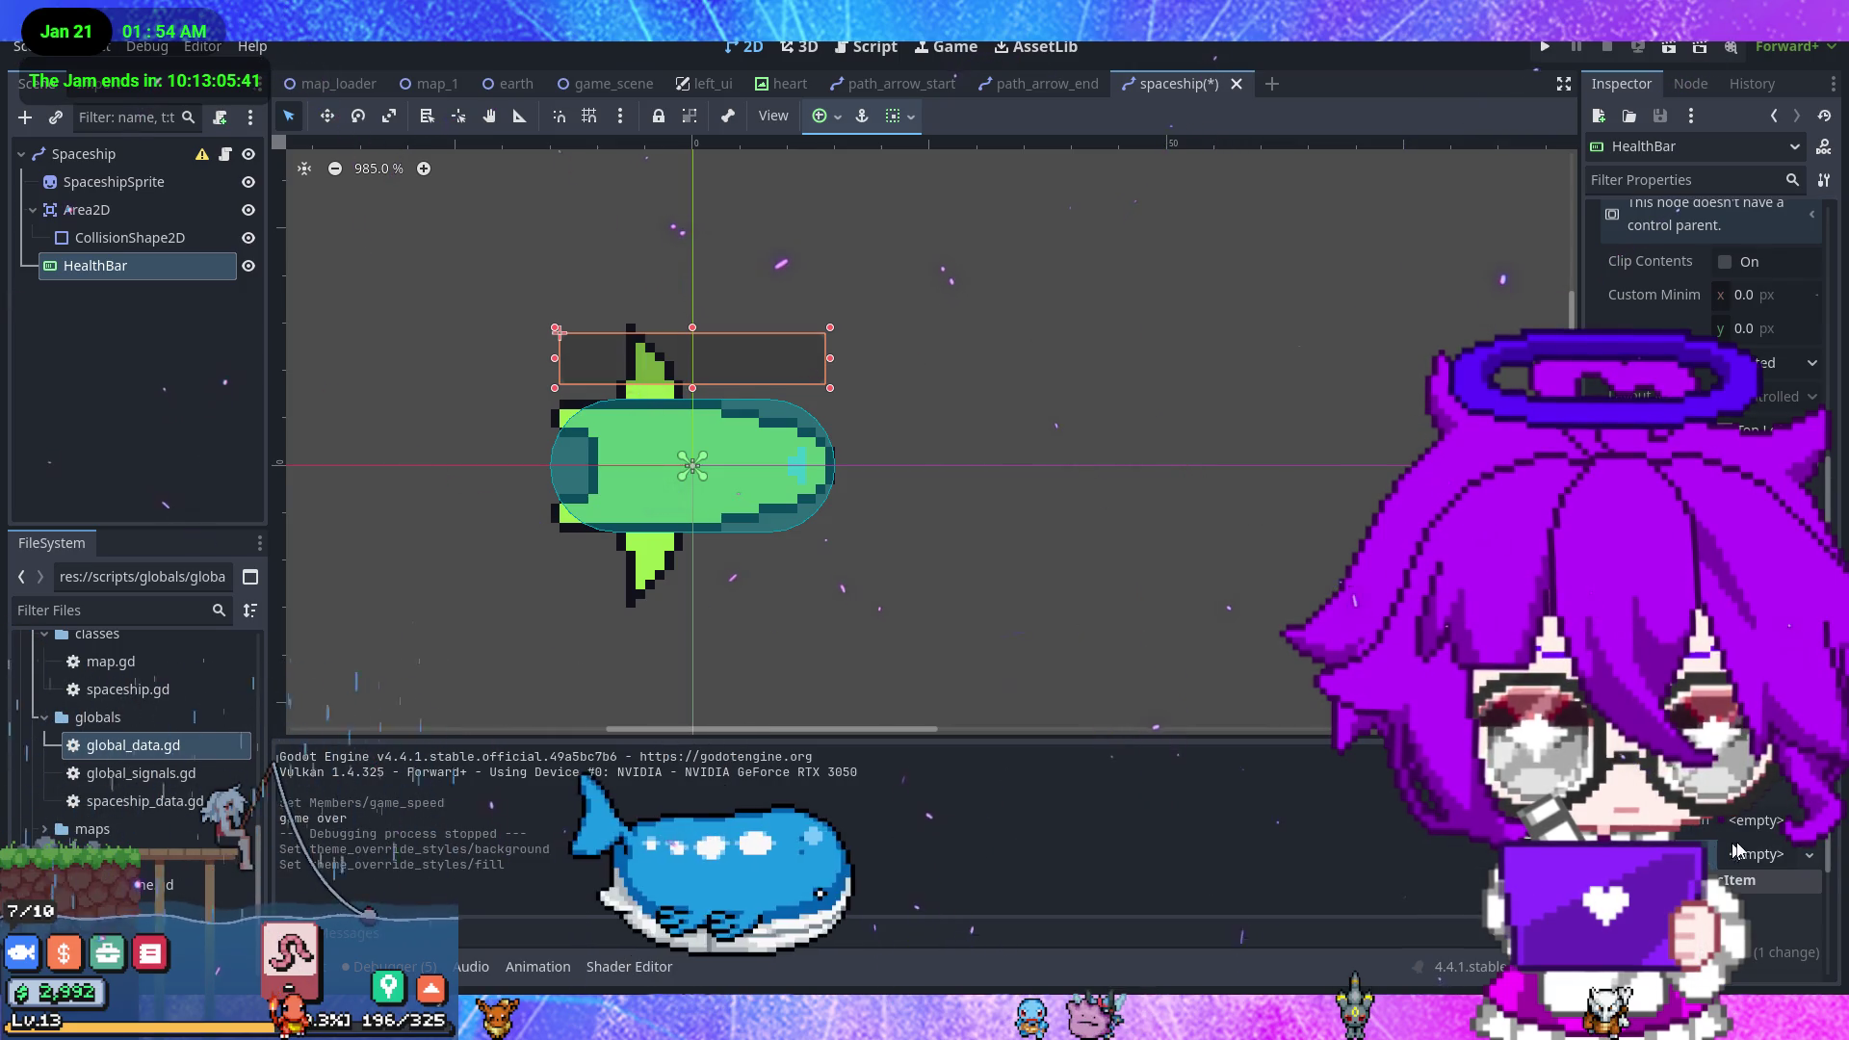
{"action": "left_click", "coordinate": [1713, 856]}
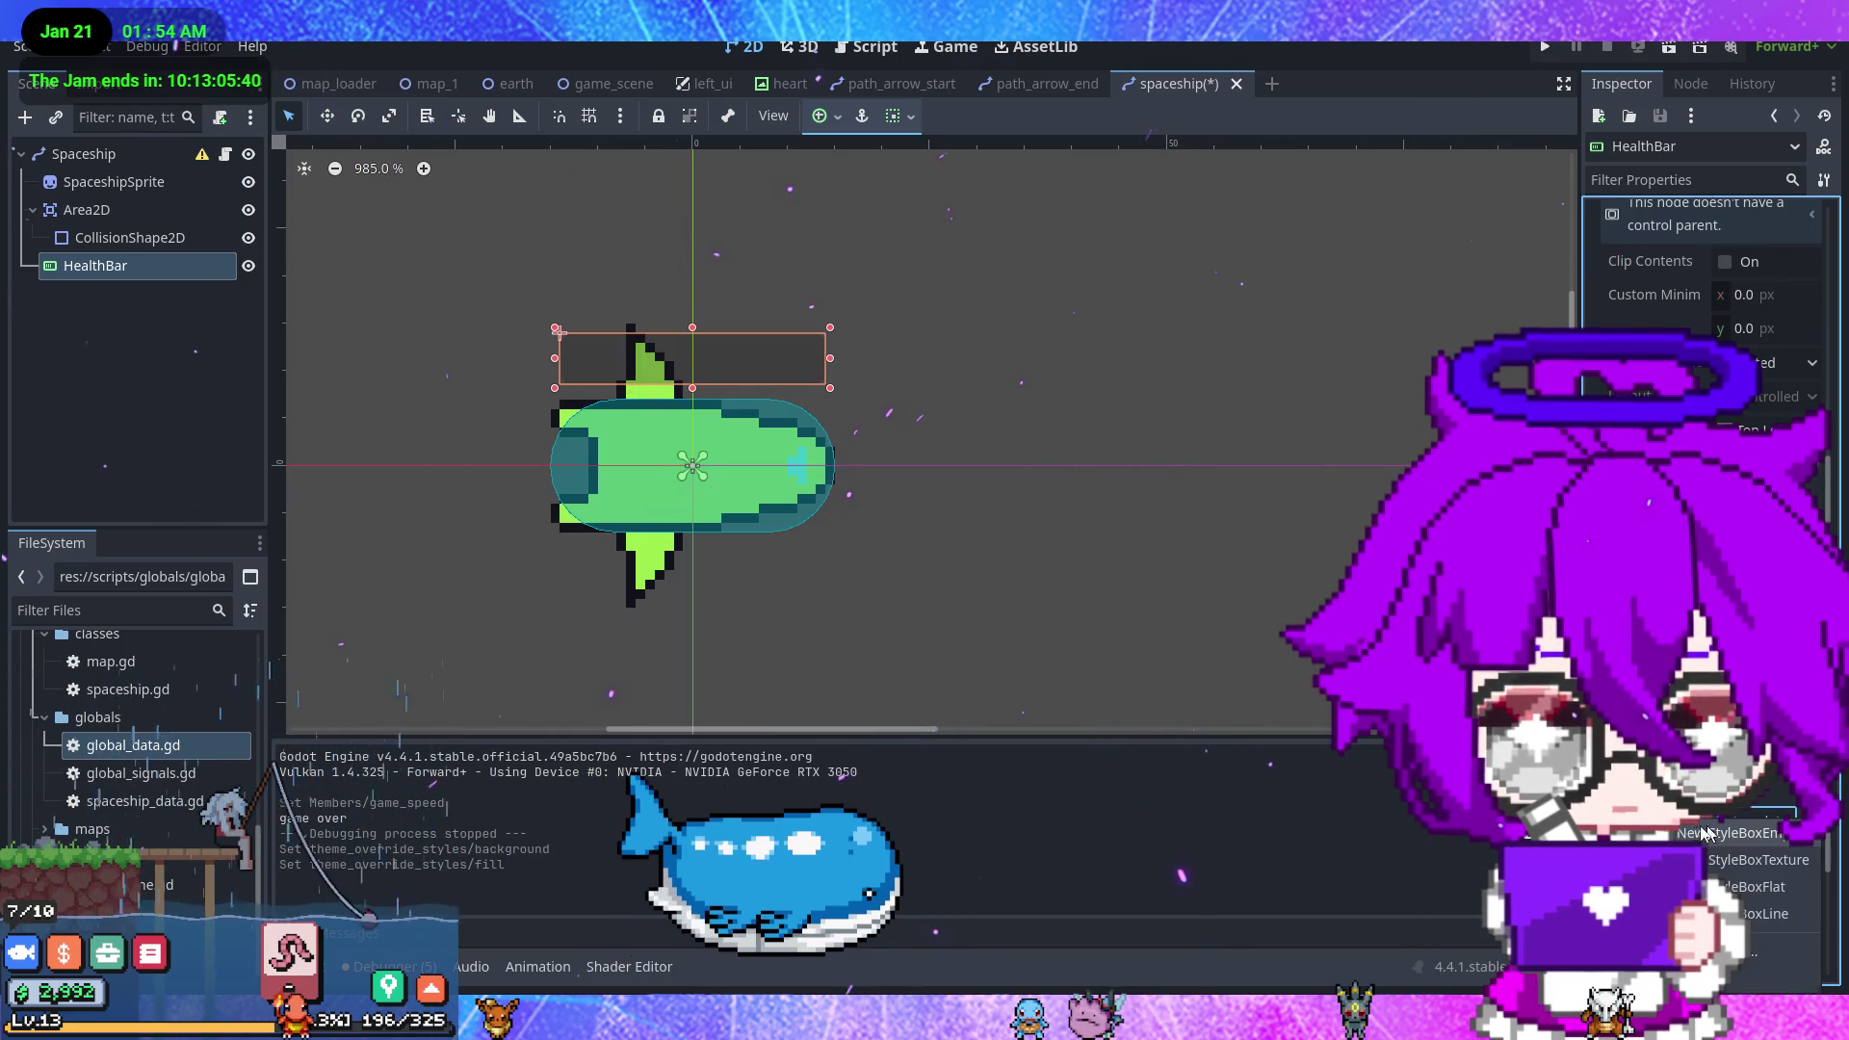
{"action": "left_click", "coordinate": [1748, 887]}
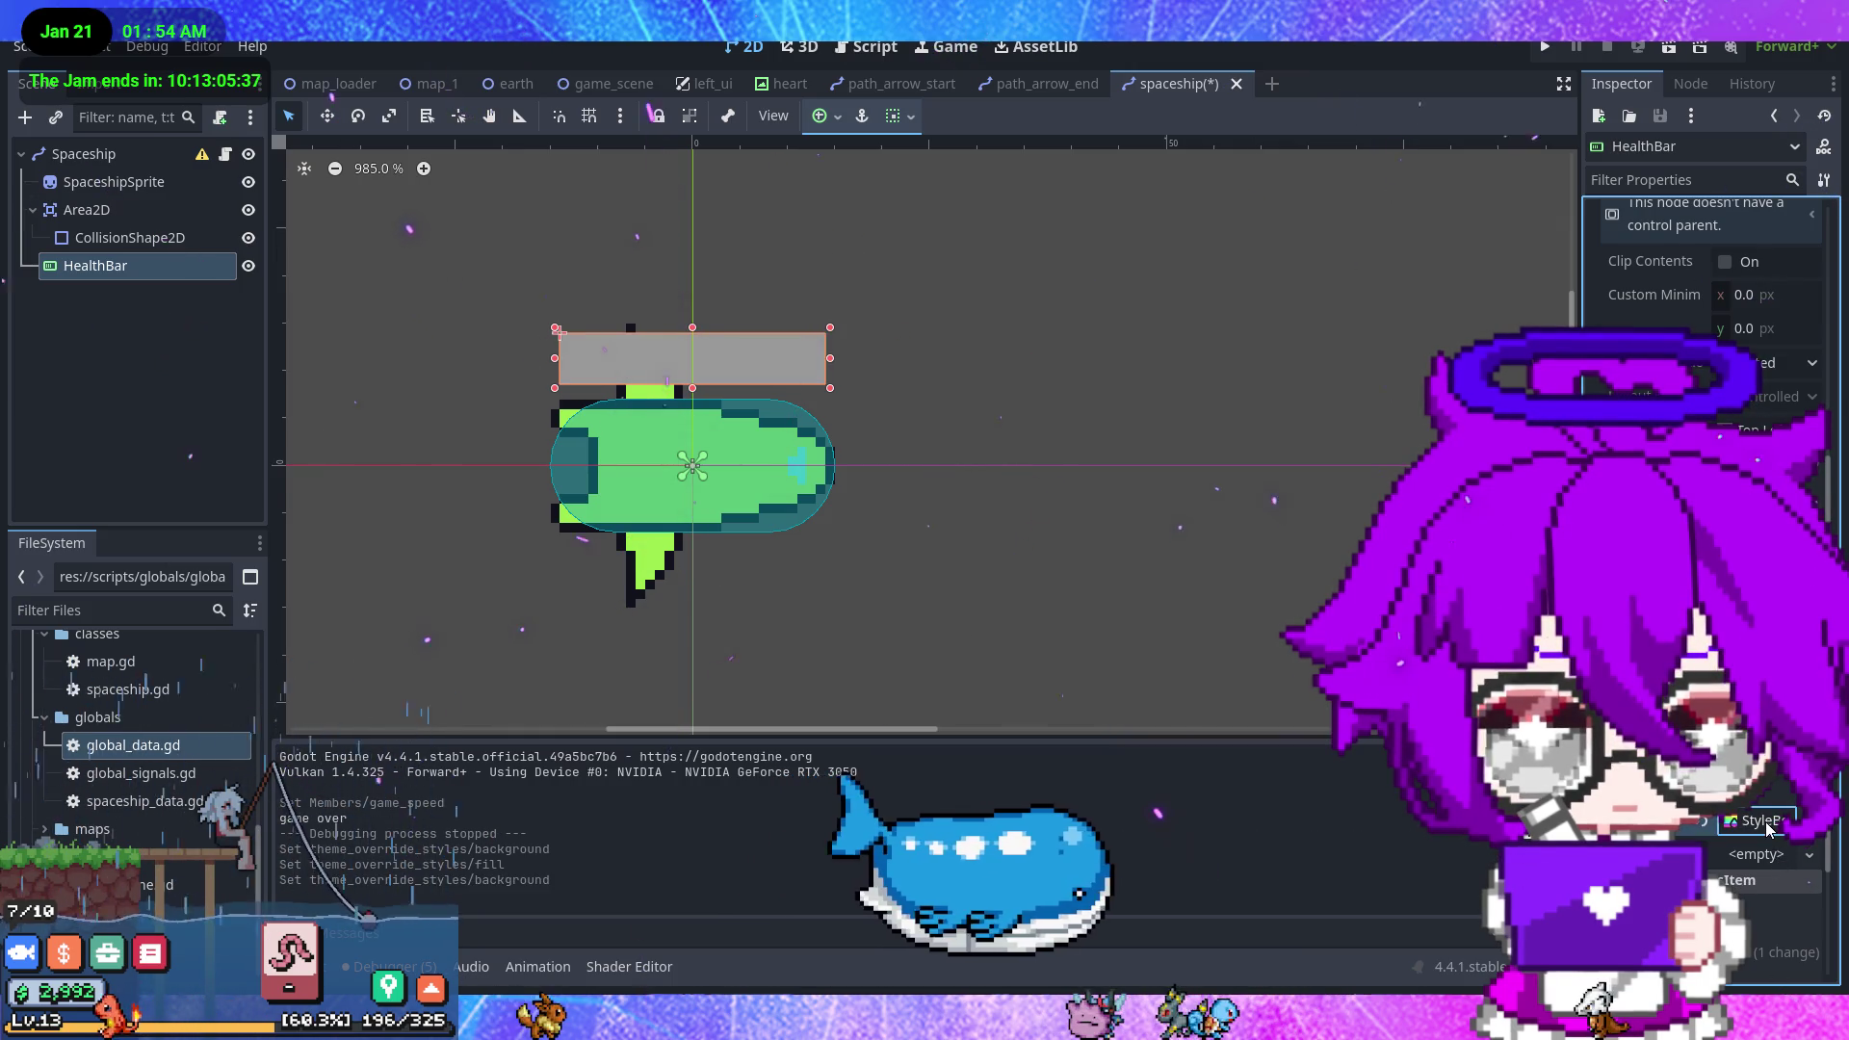
{"action": "scroll", "coordinate": [1763, 867], "scroll_direction": "down", "scroll_amount": 3}
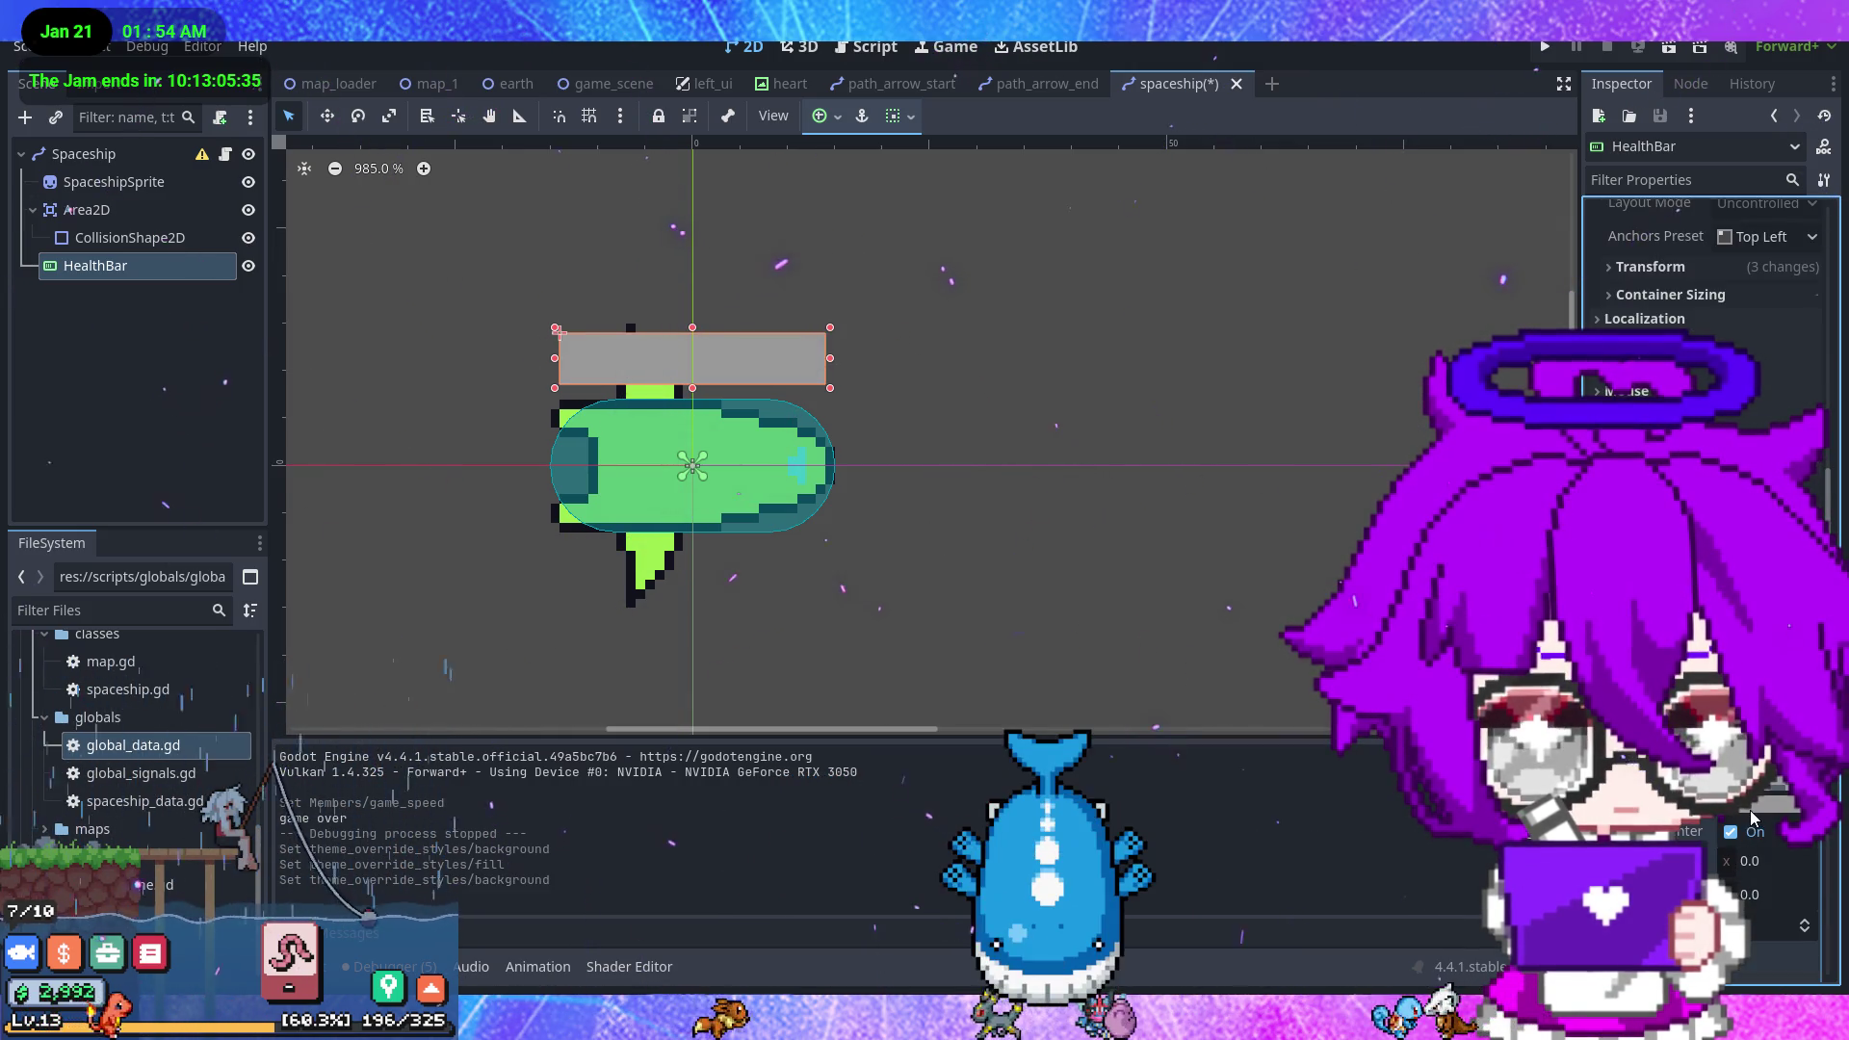
{"action": "left_click", "coordinate": [1749, 811]}
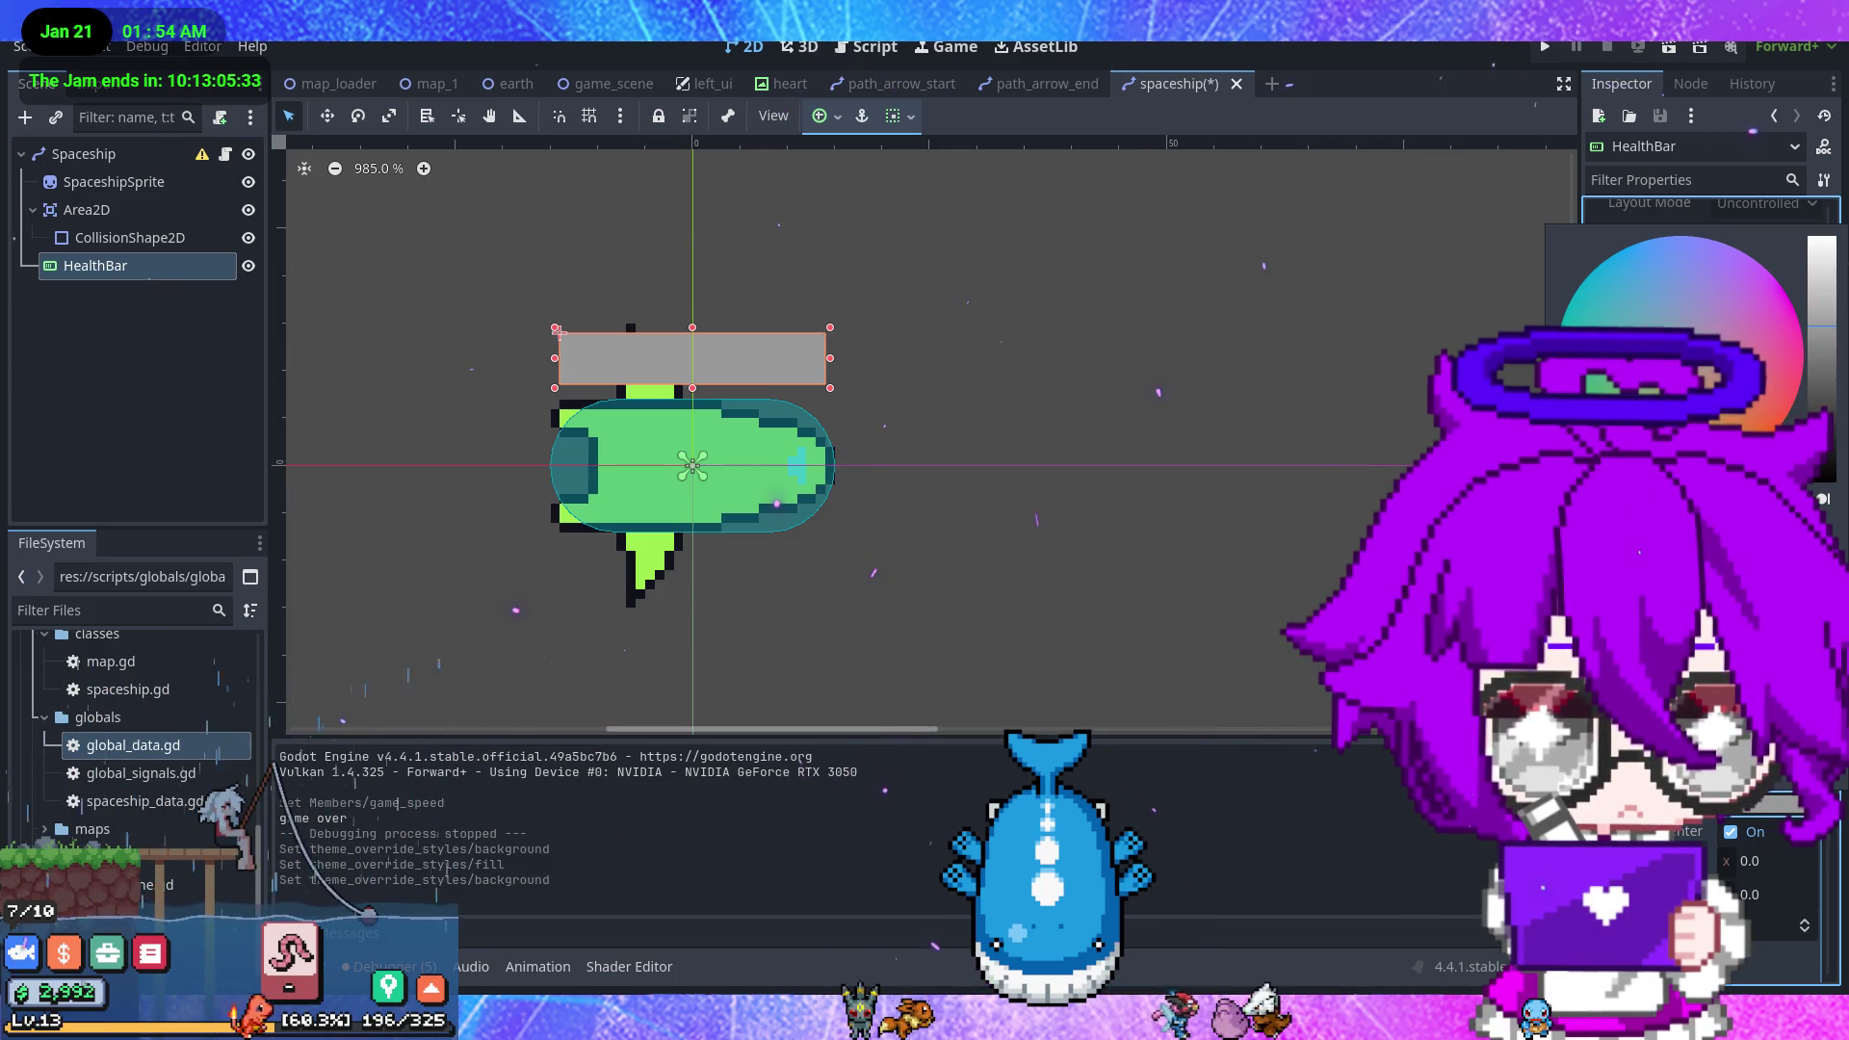
{"action": "mouse_move", "coordinate": [1715, 375]}
{"action": "left_mouse_down"}
{"action": "mouse_move", "coordinate": [1791, 347]}
{"action": "mouse_move", "coordinate": [1788, 413]}
{"action": "left_mouse_up"}
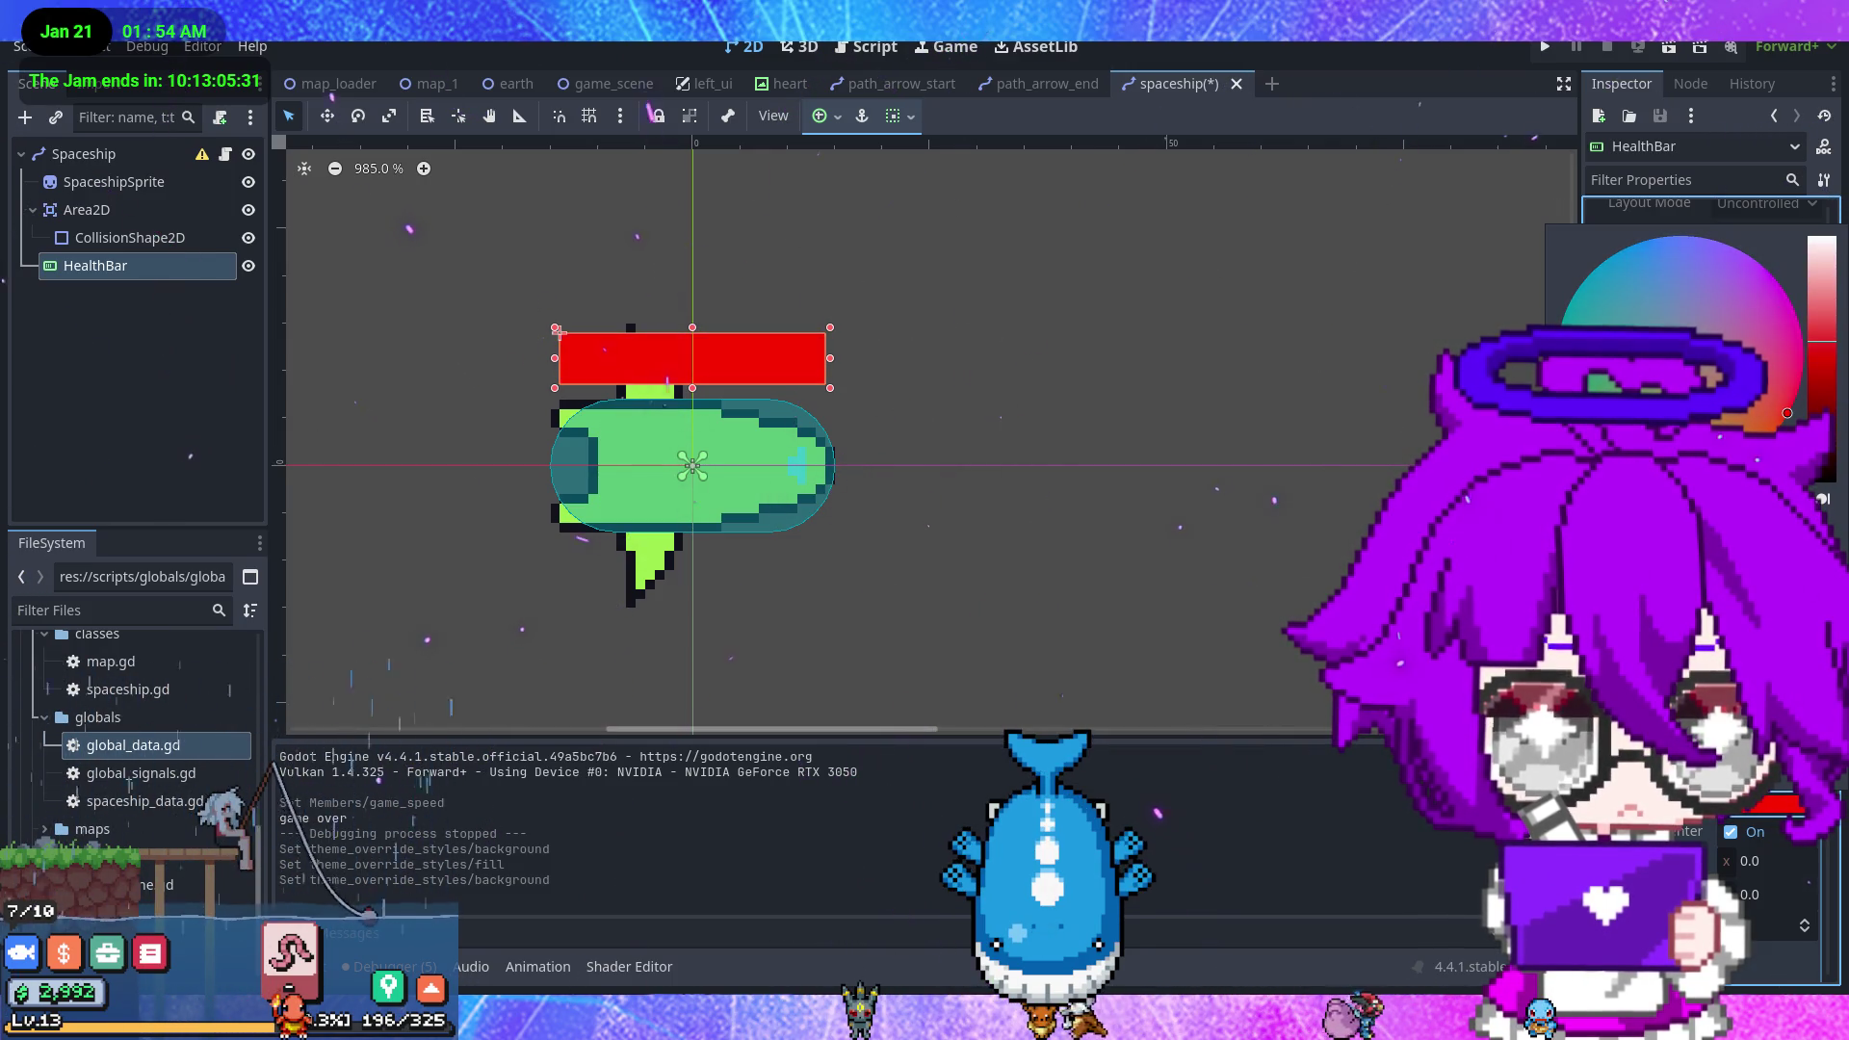
{"action": "left_click", "coordinate": [1300, 465]}
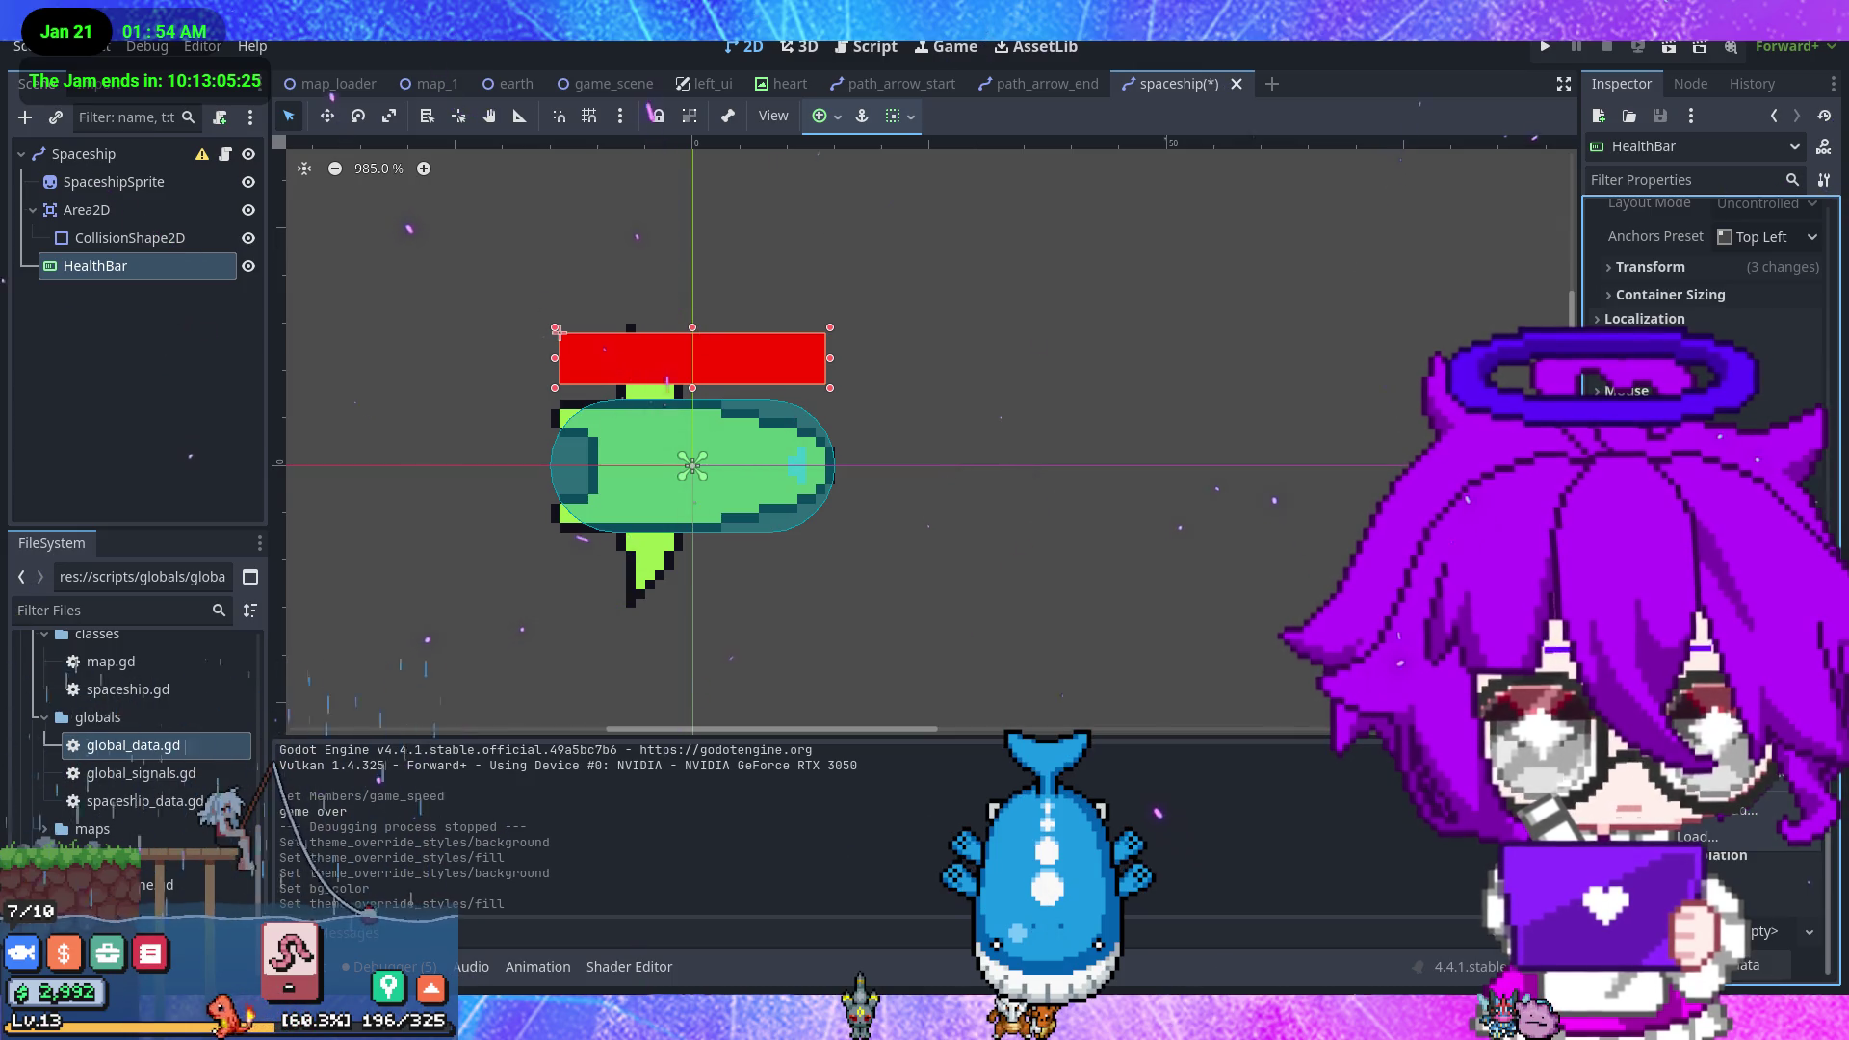
- Give the bar's fill a new style coloured green, save the scene, and run the game
{"action": "left_click", "coordinate": [1724, 809]}
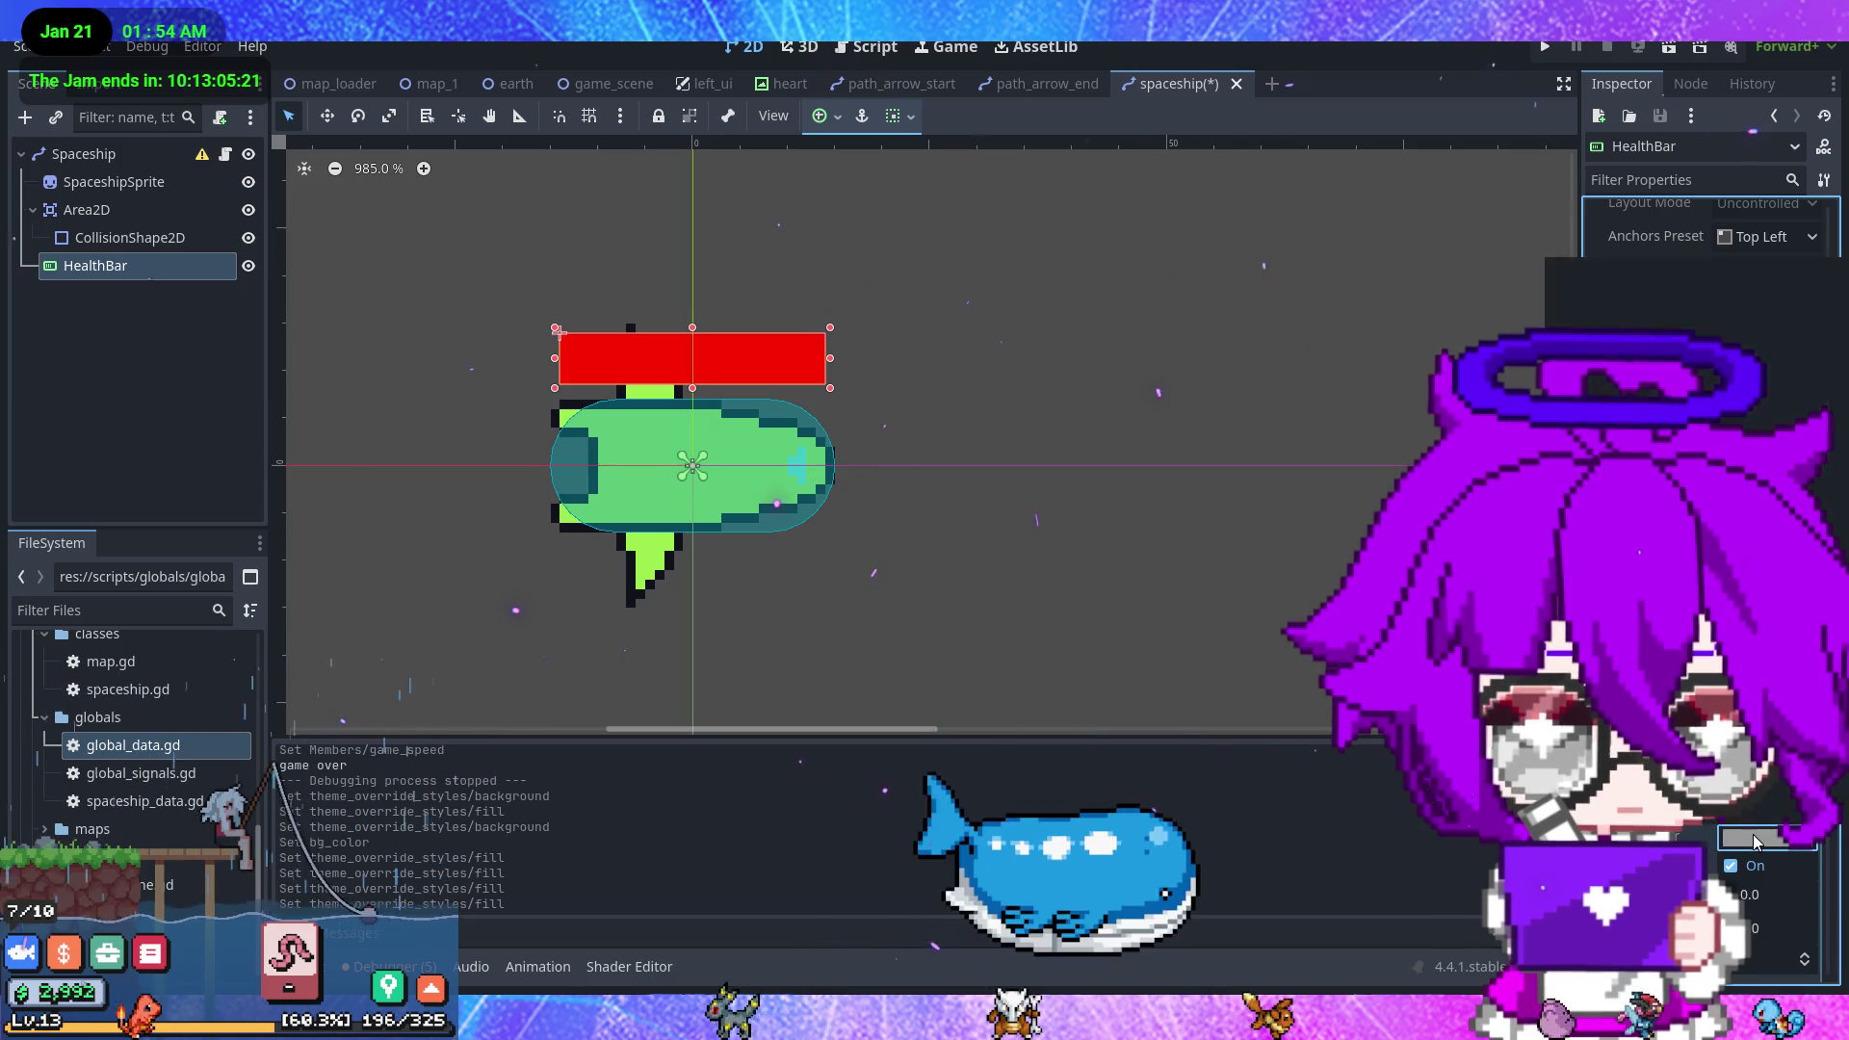
{"action": "left_click", "coordinate": [1767, 837]}
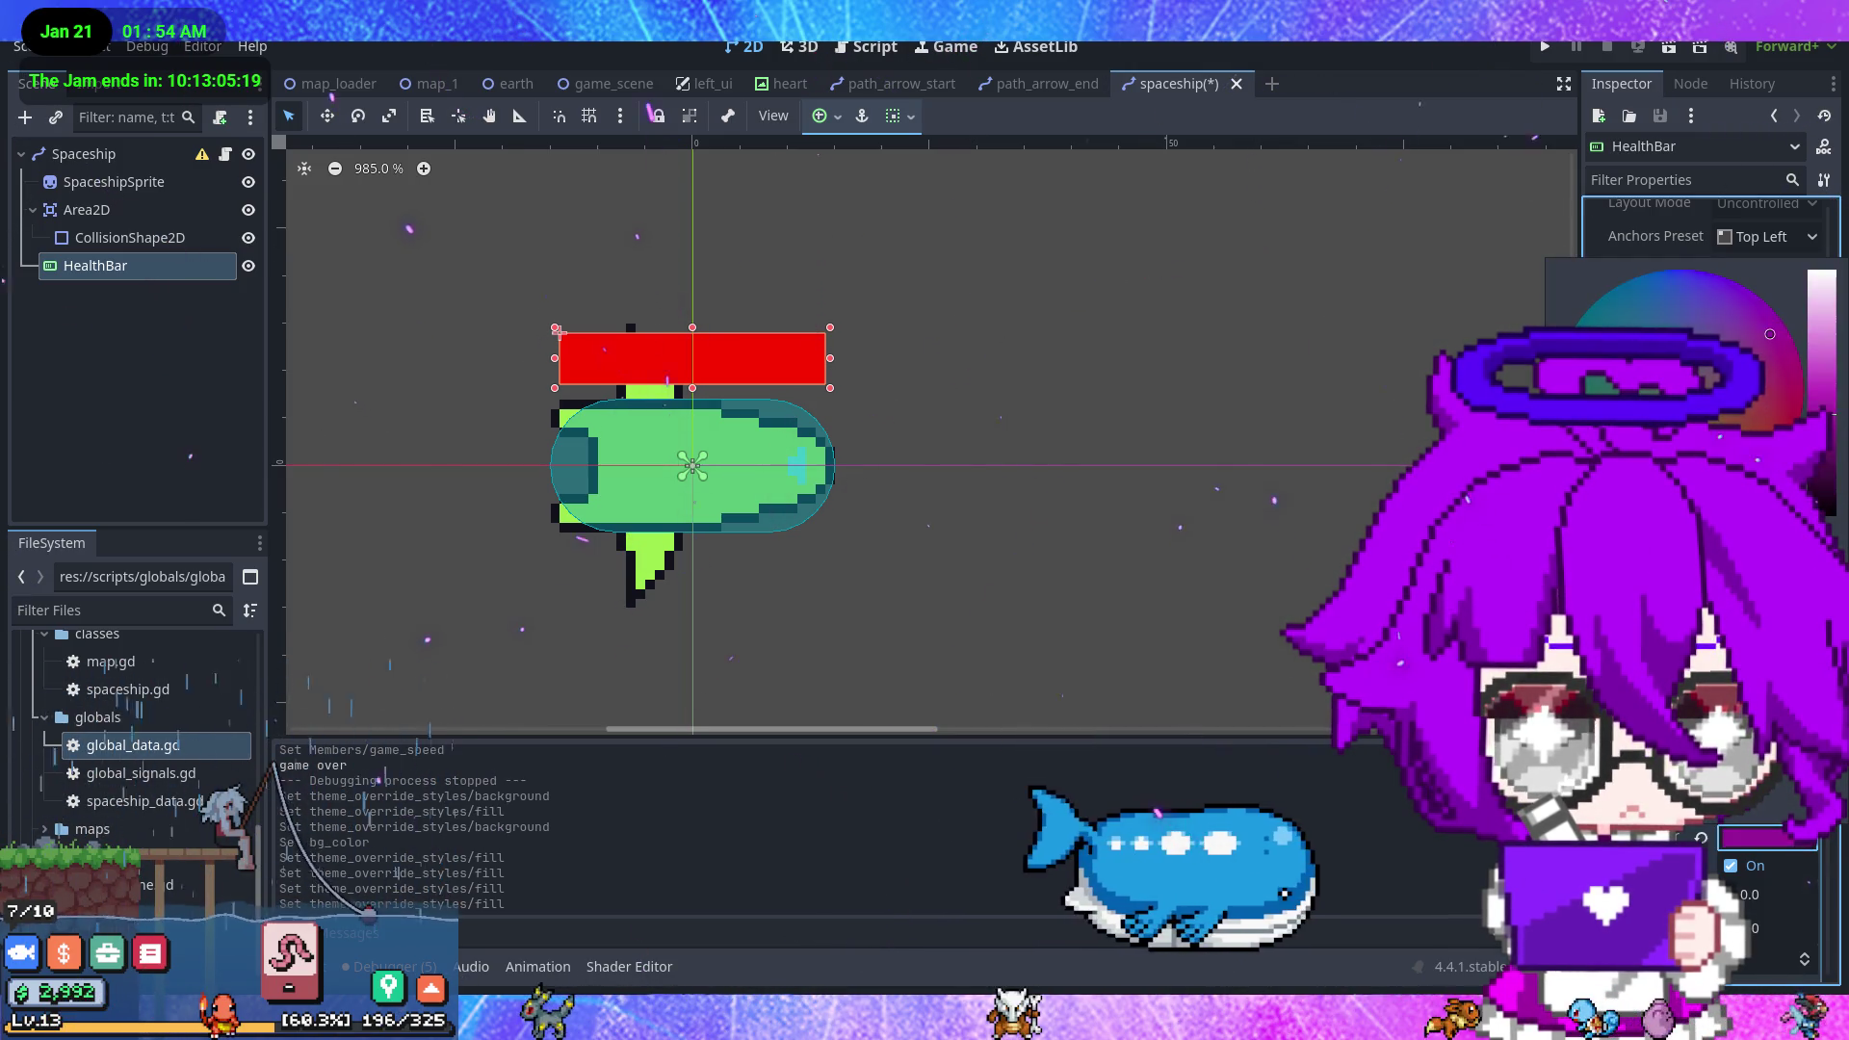
{"action": "left_click", "coordinate": [1599, 405]}
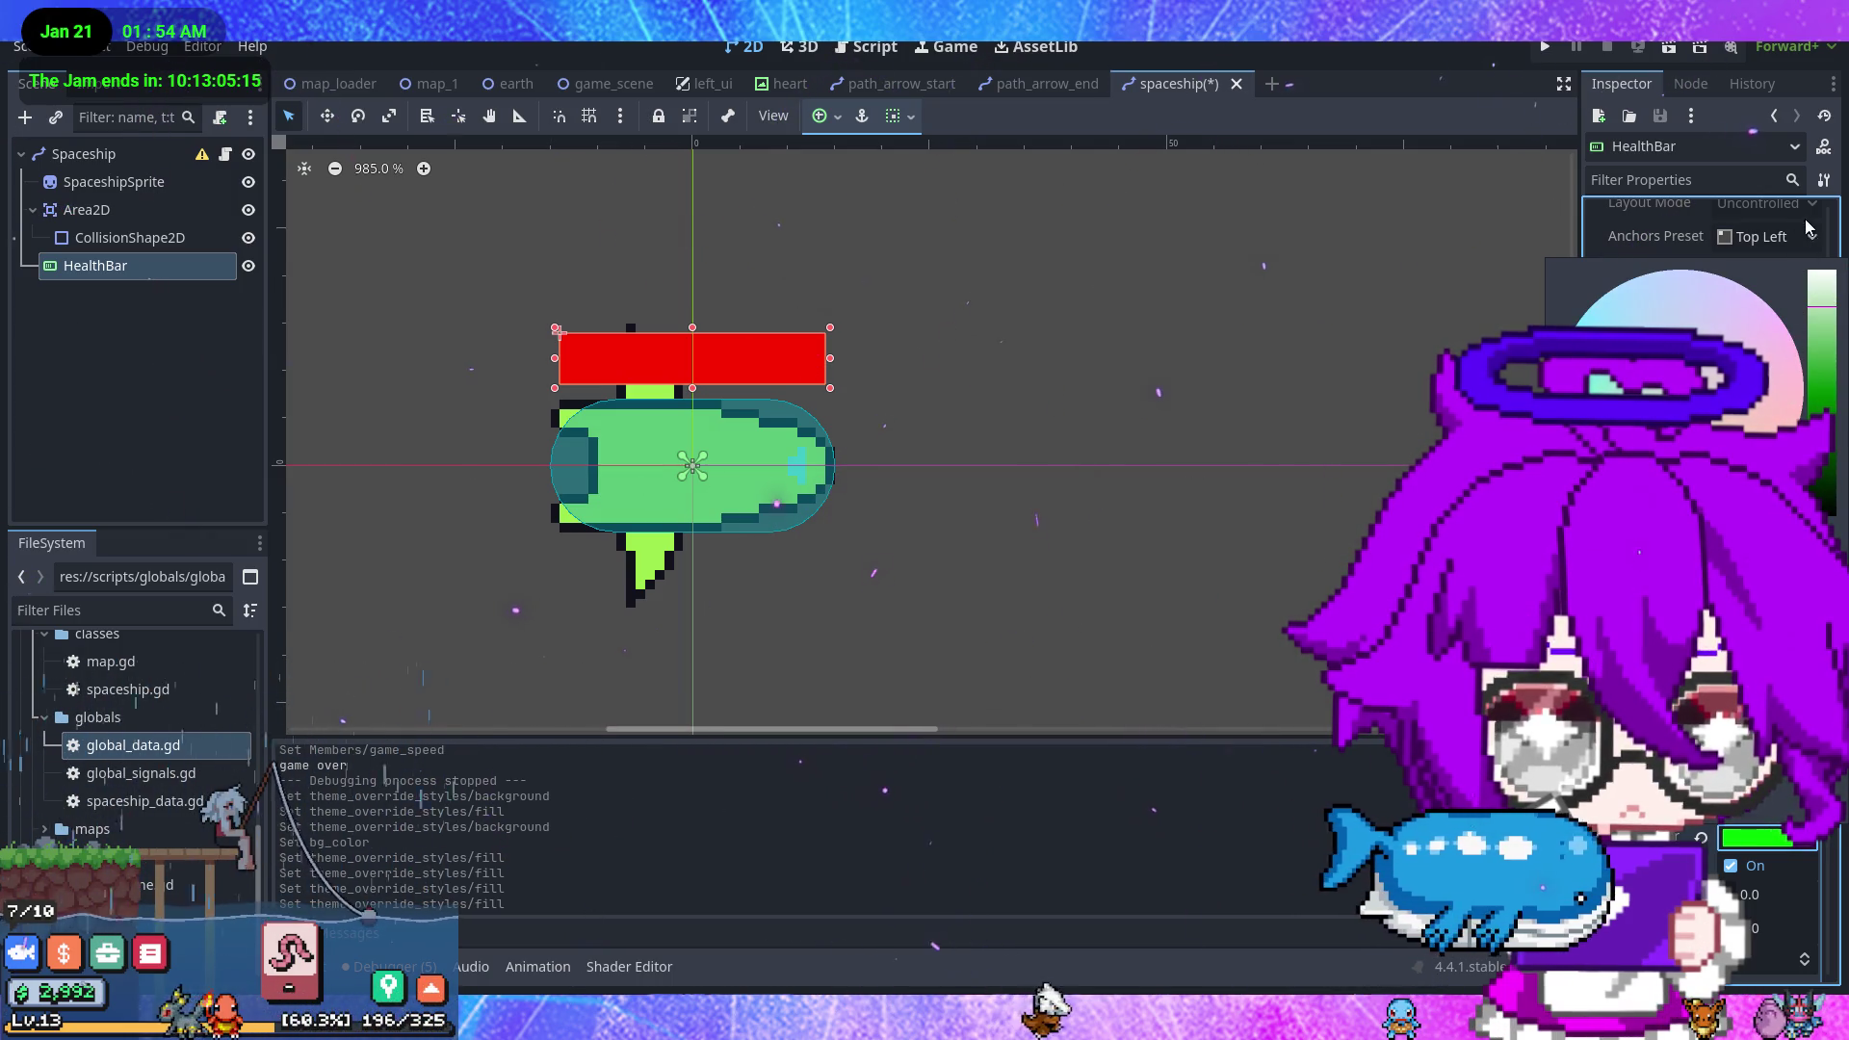
{"action": "left_click", "coordinate": [1242, 453]}
{"action": "key", "text": "ctrl+s"}
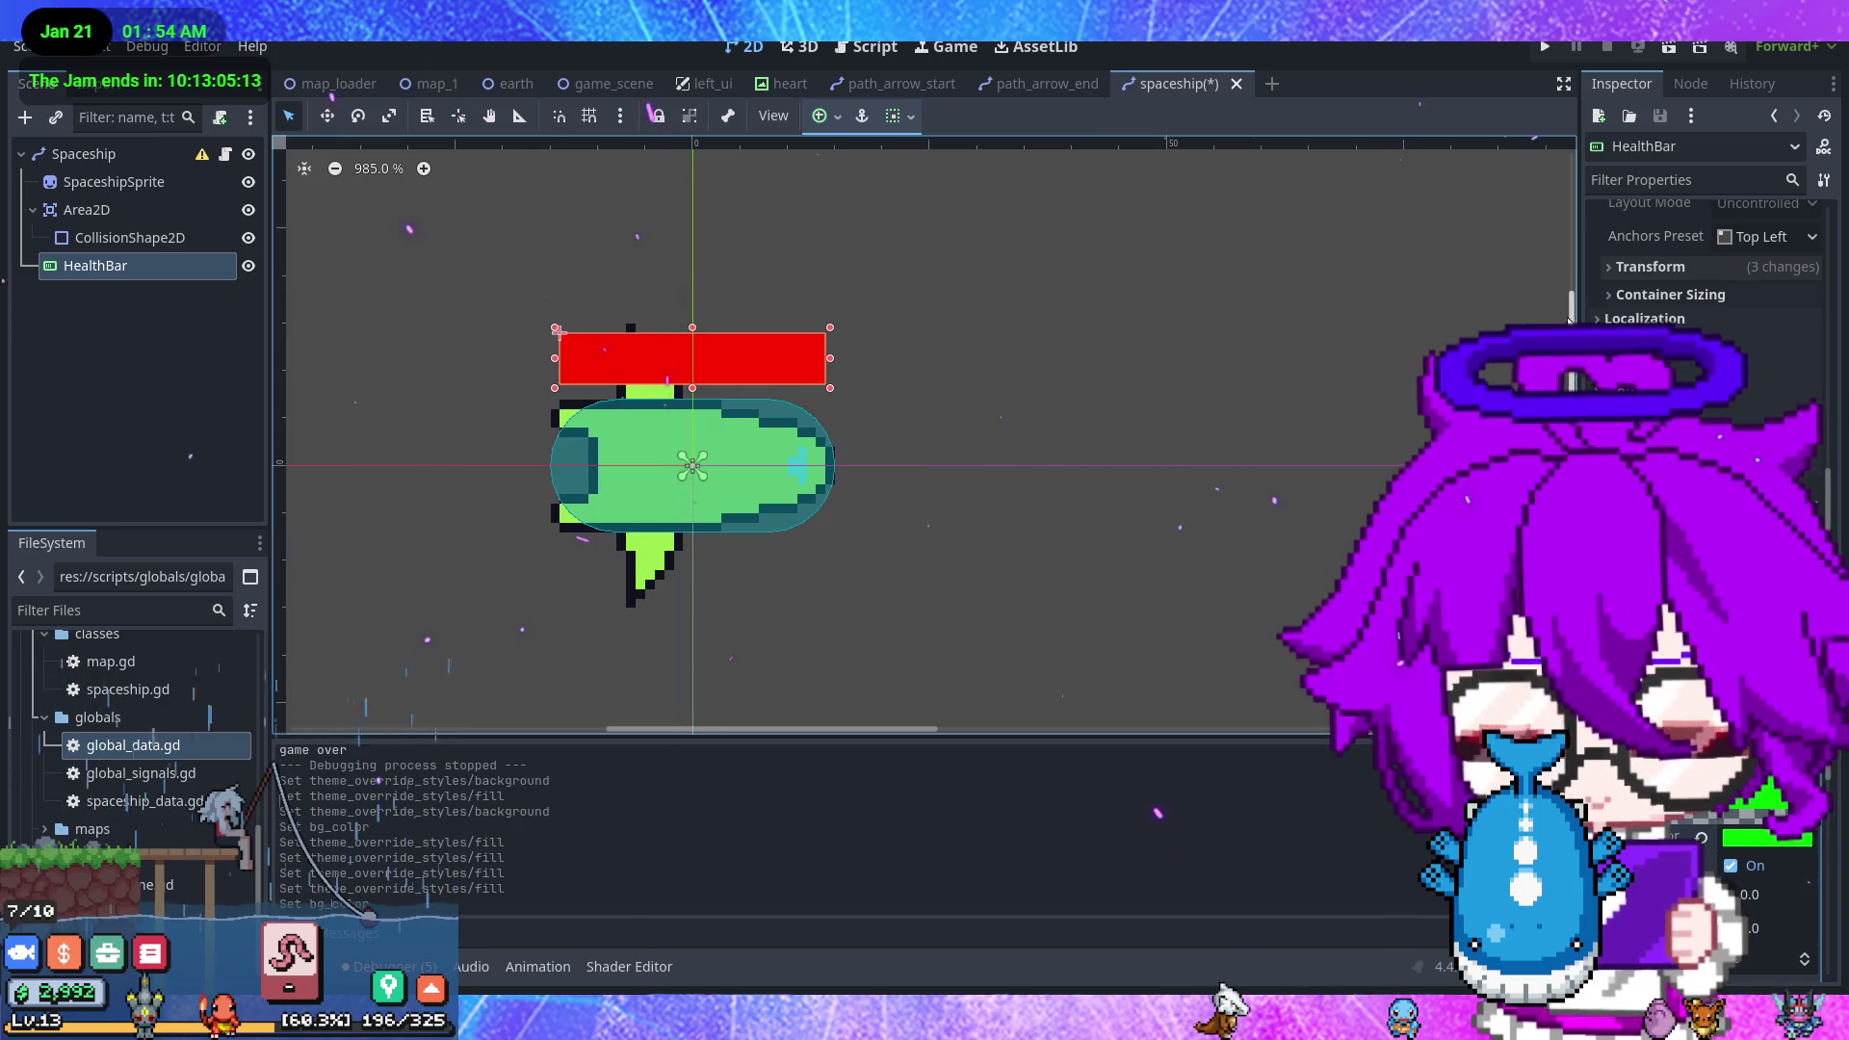
{"action": "left_click", "coordinate": [1547, 47]}
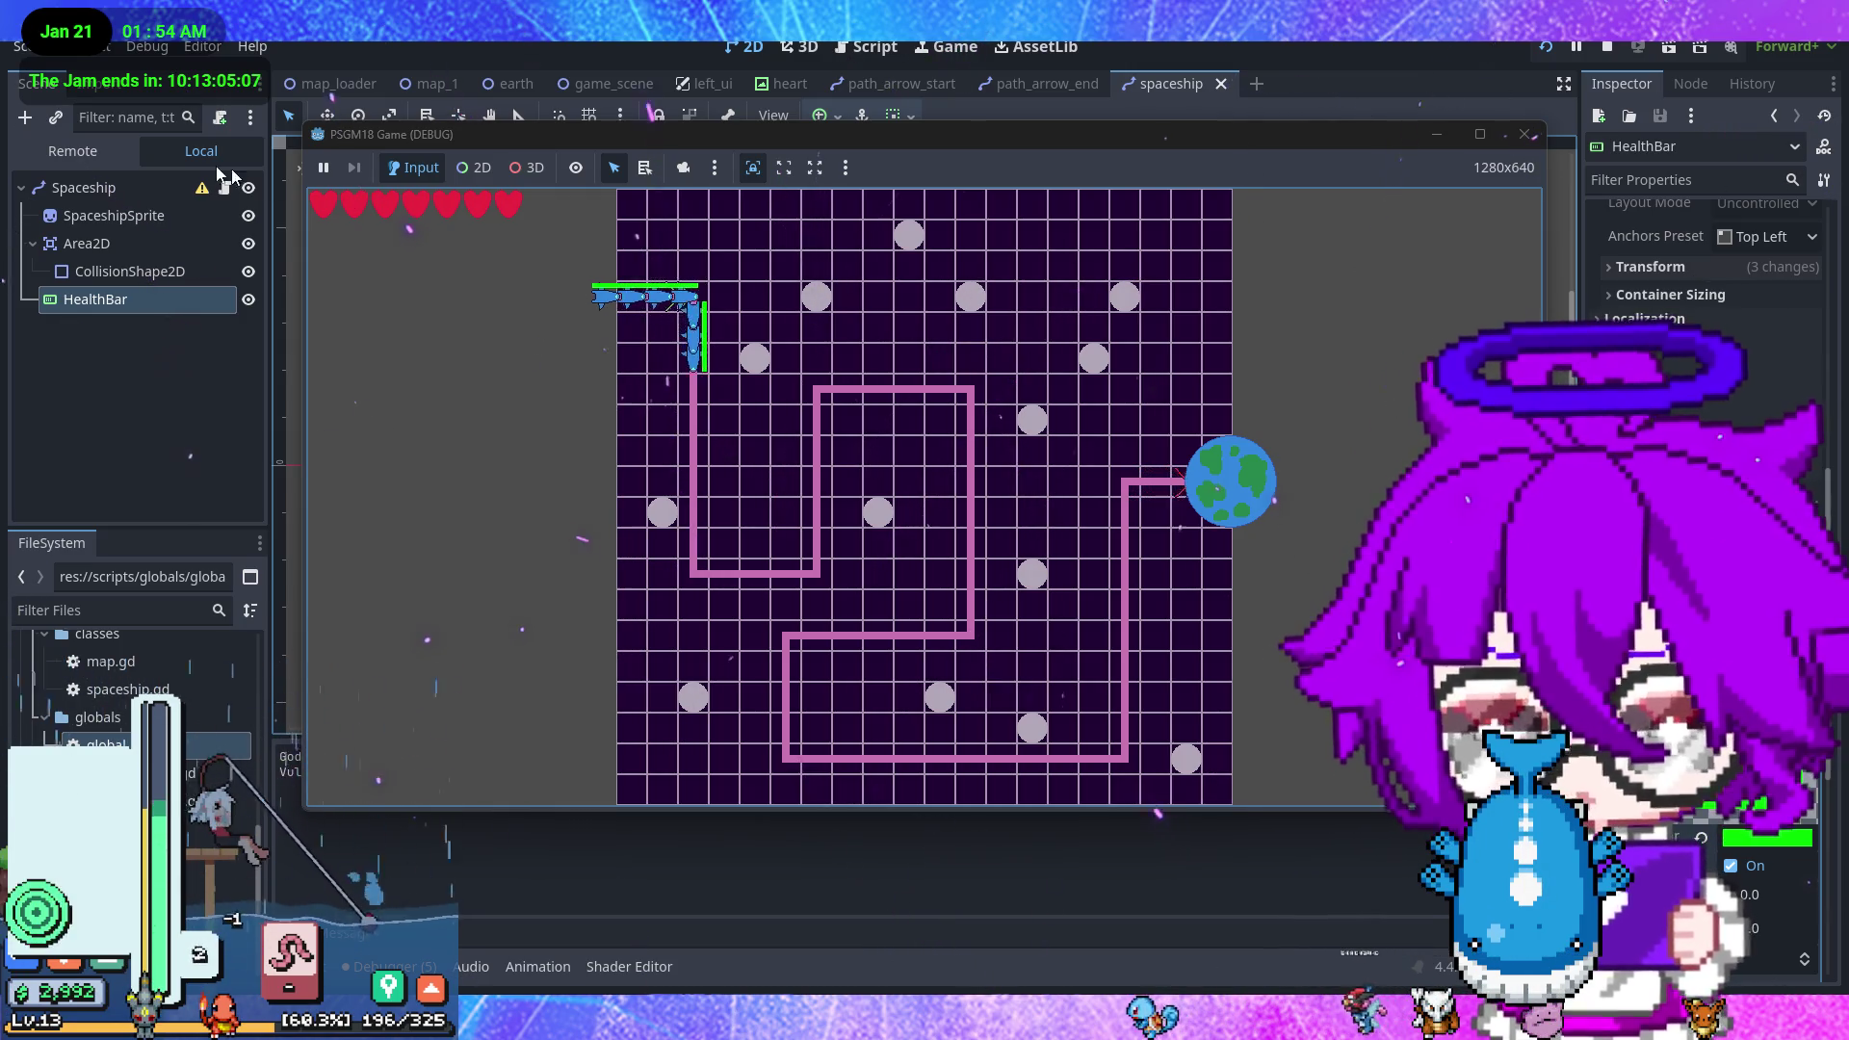
- Set the live GlobalData Game Speed to 4.0, watch the ships reach Earth, then stop the game
{"action": "left_click", "coordinate": [72, 150]}
{"action": "left_click", "coordinate": [125, 229]}
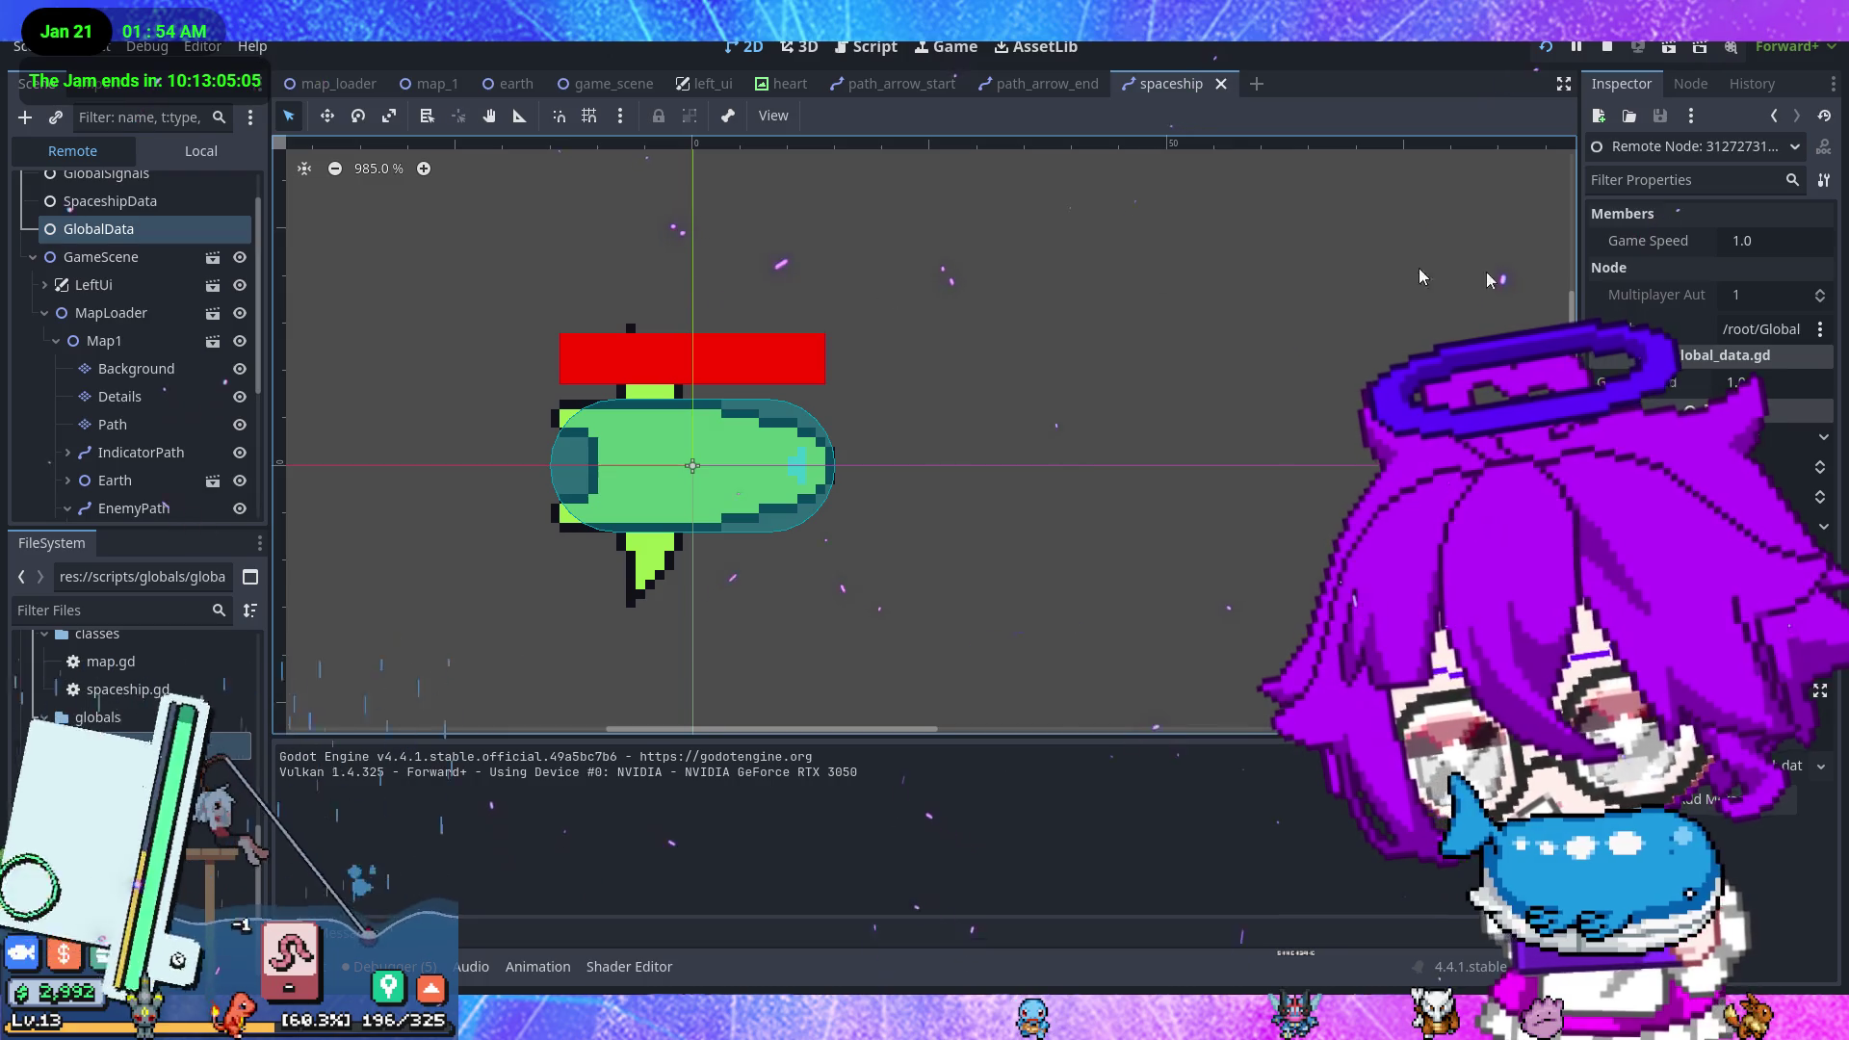
{"action": "left_click", "coordinate": [1746, 242]}
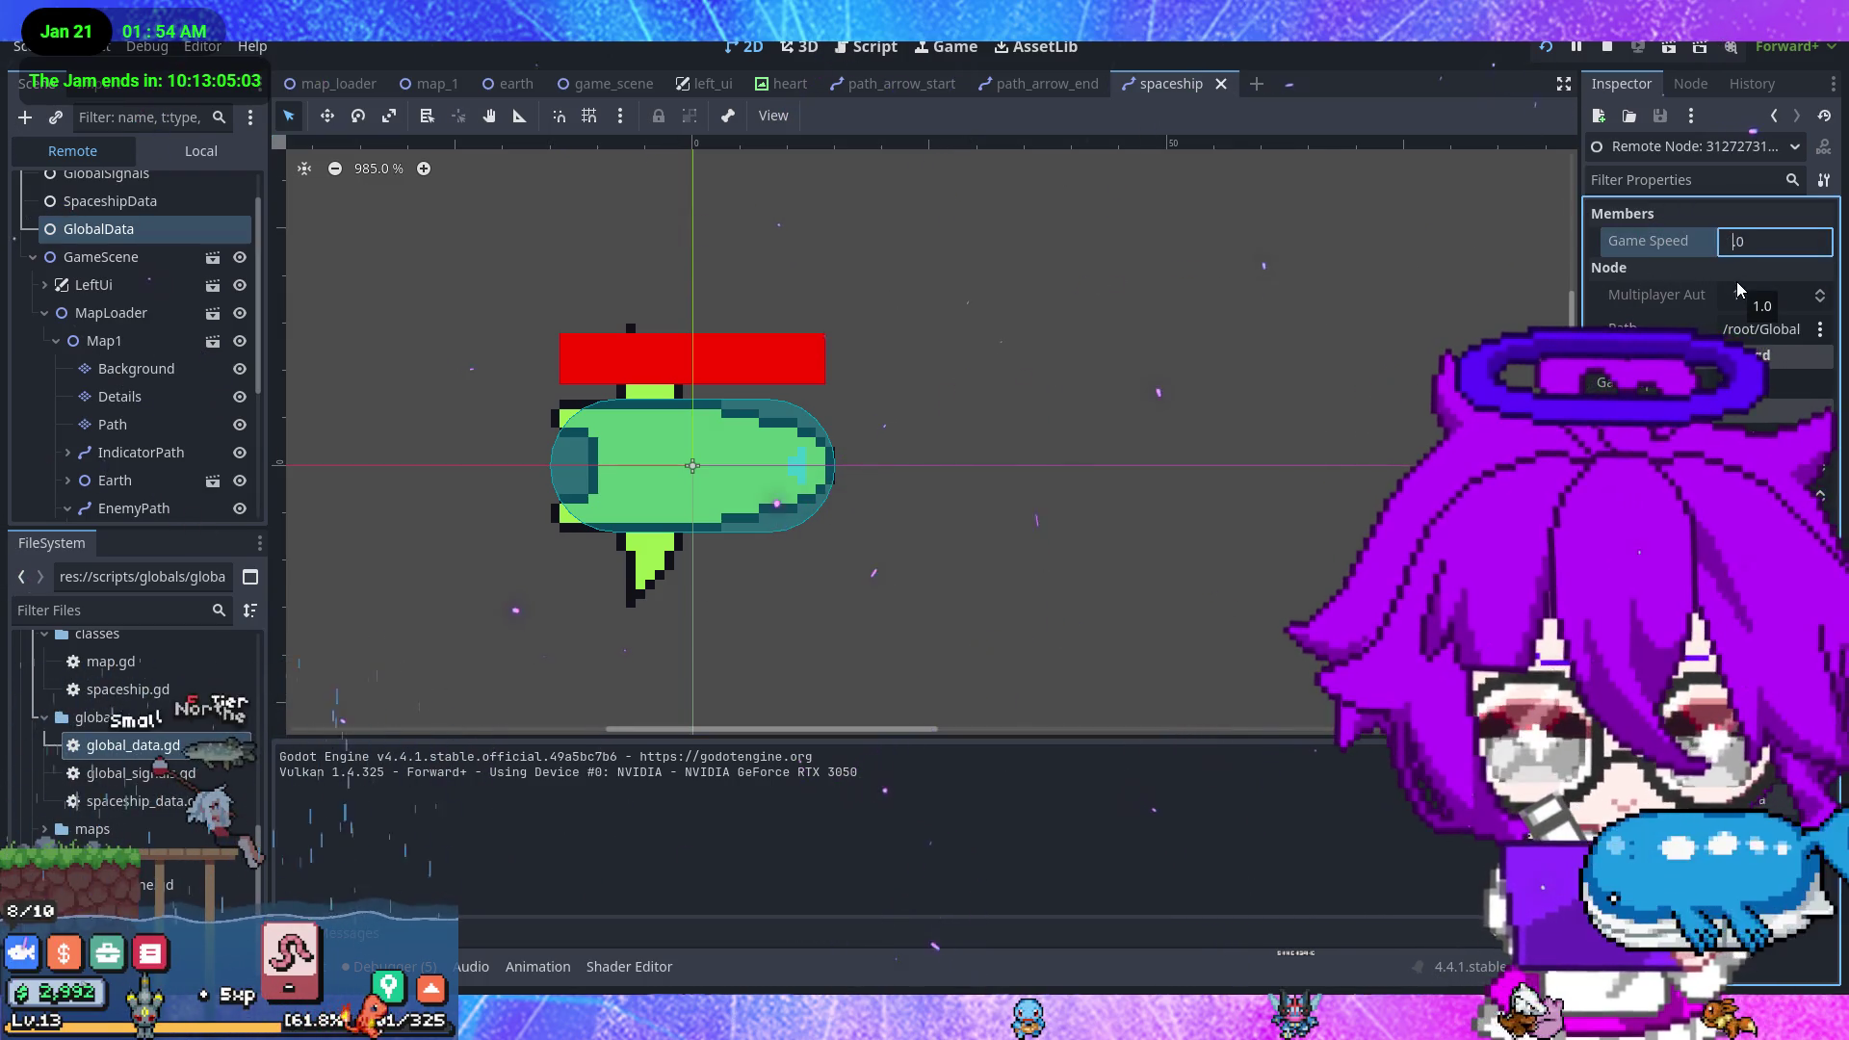
{"action": "type", "text": "4"}
{"action": "key", "text": "Return"}
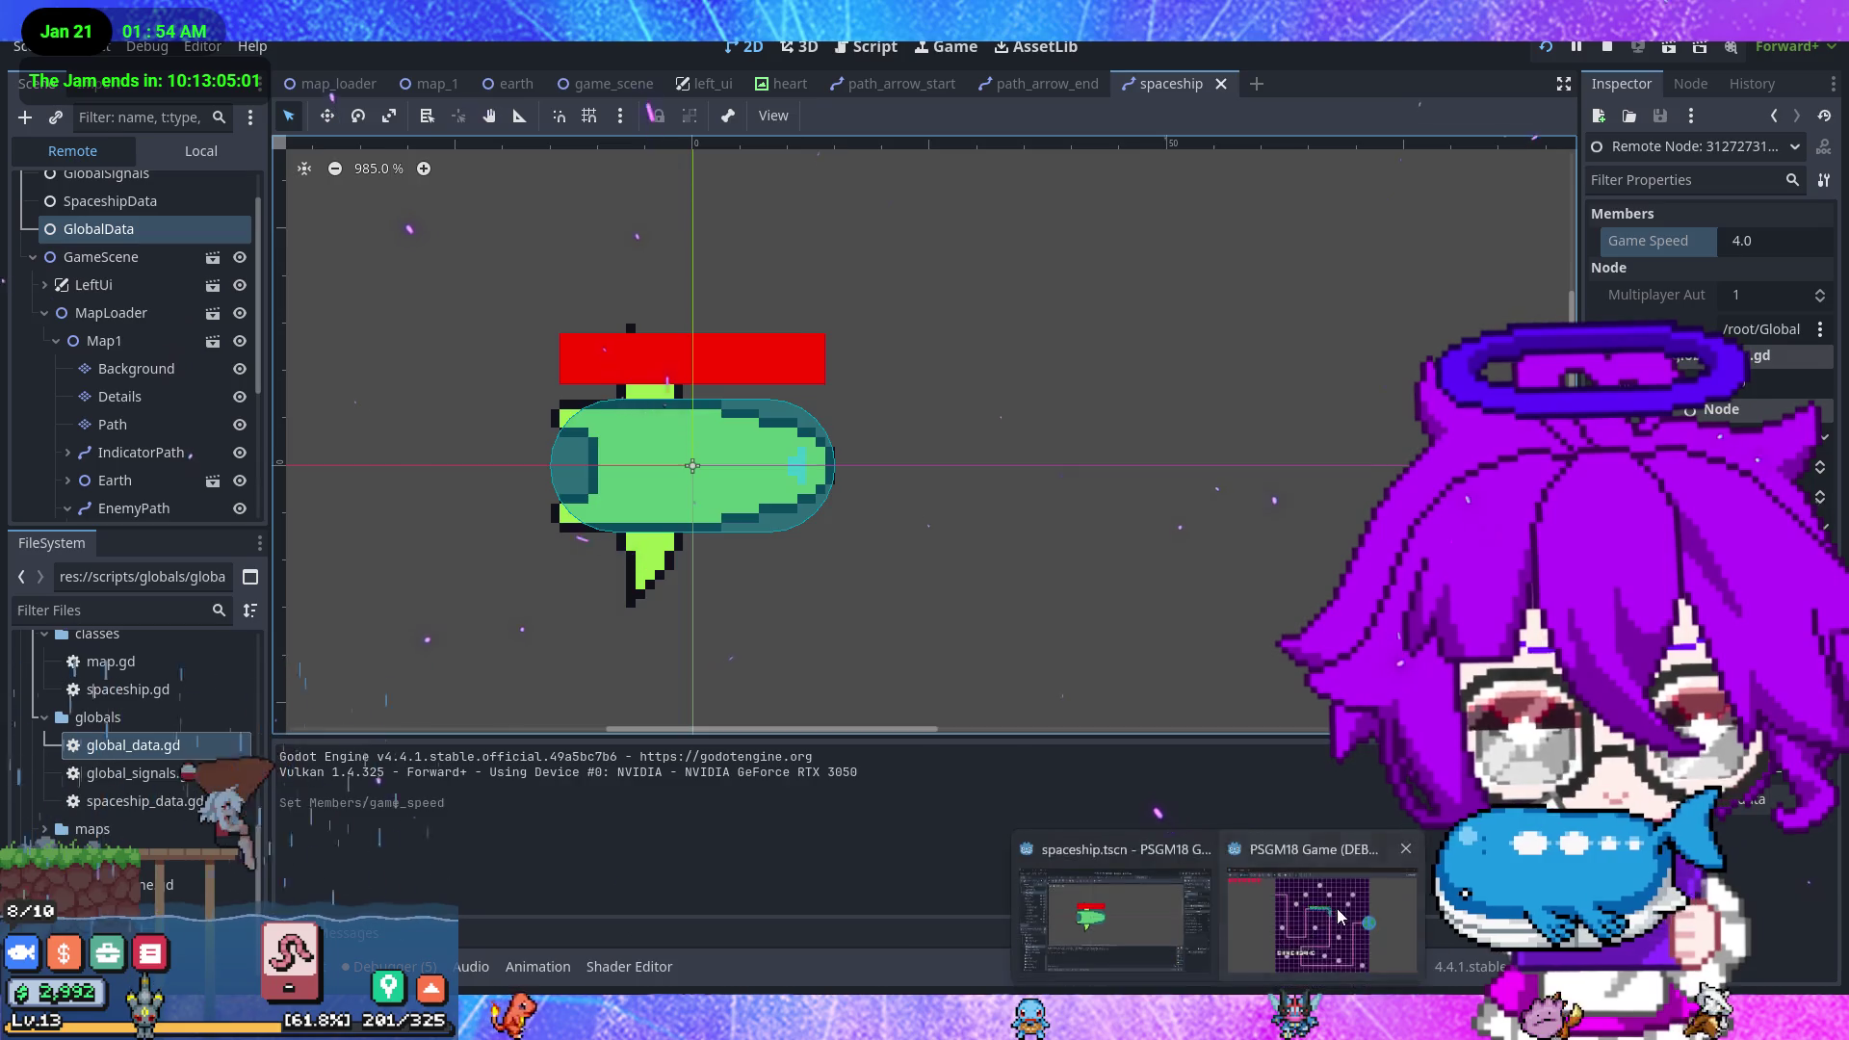
{"action": "left_click", "coordinate": [1320, 915]}
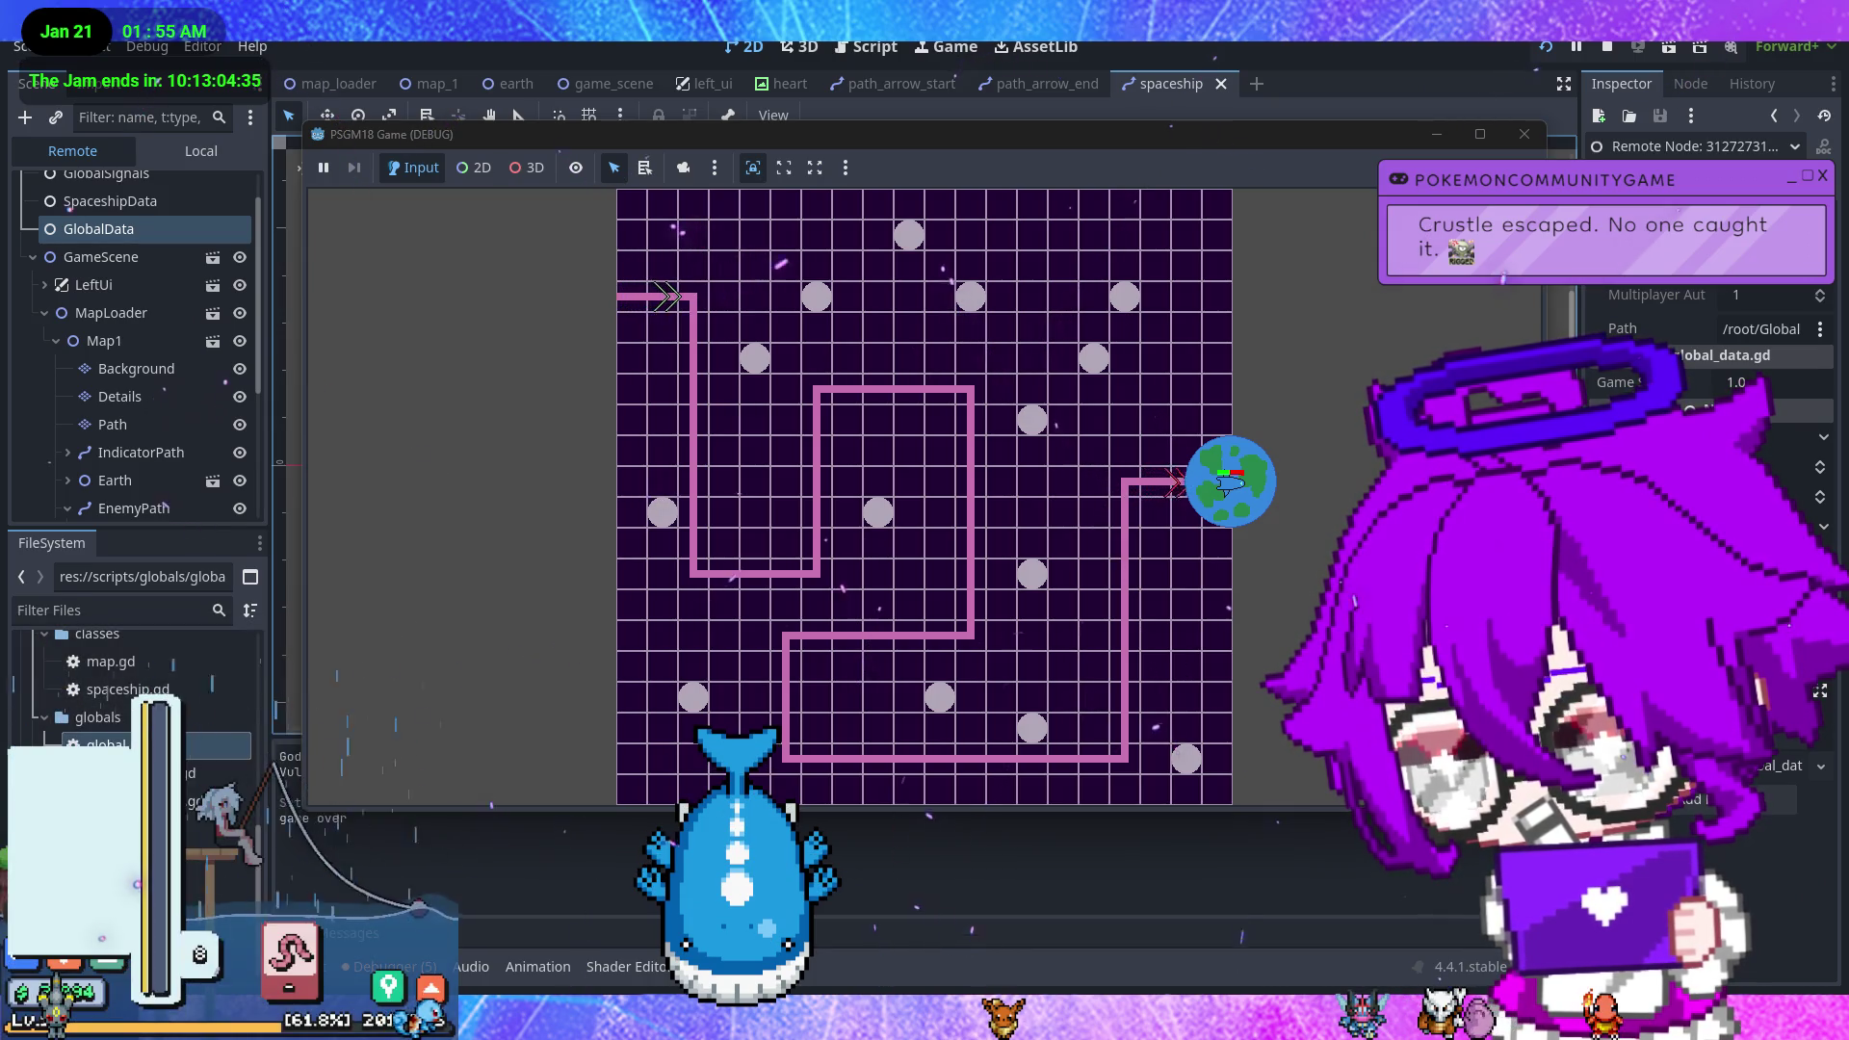
{"action": "left_click", "coordinate": [1527, 135]}
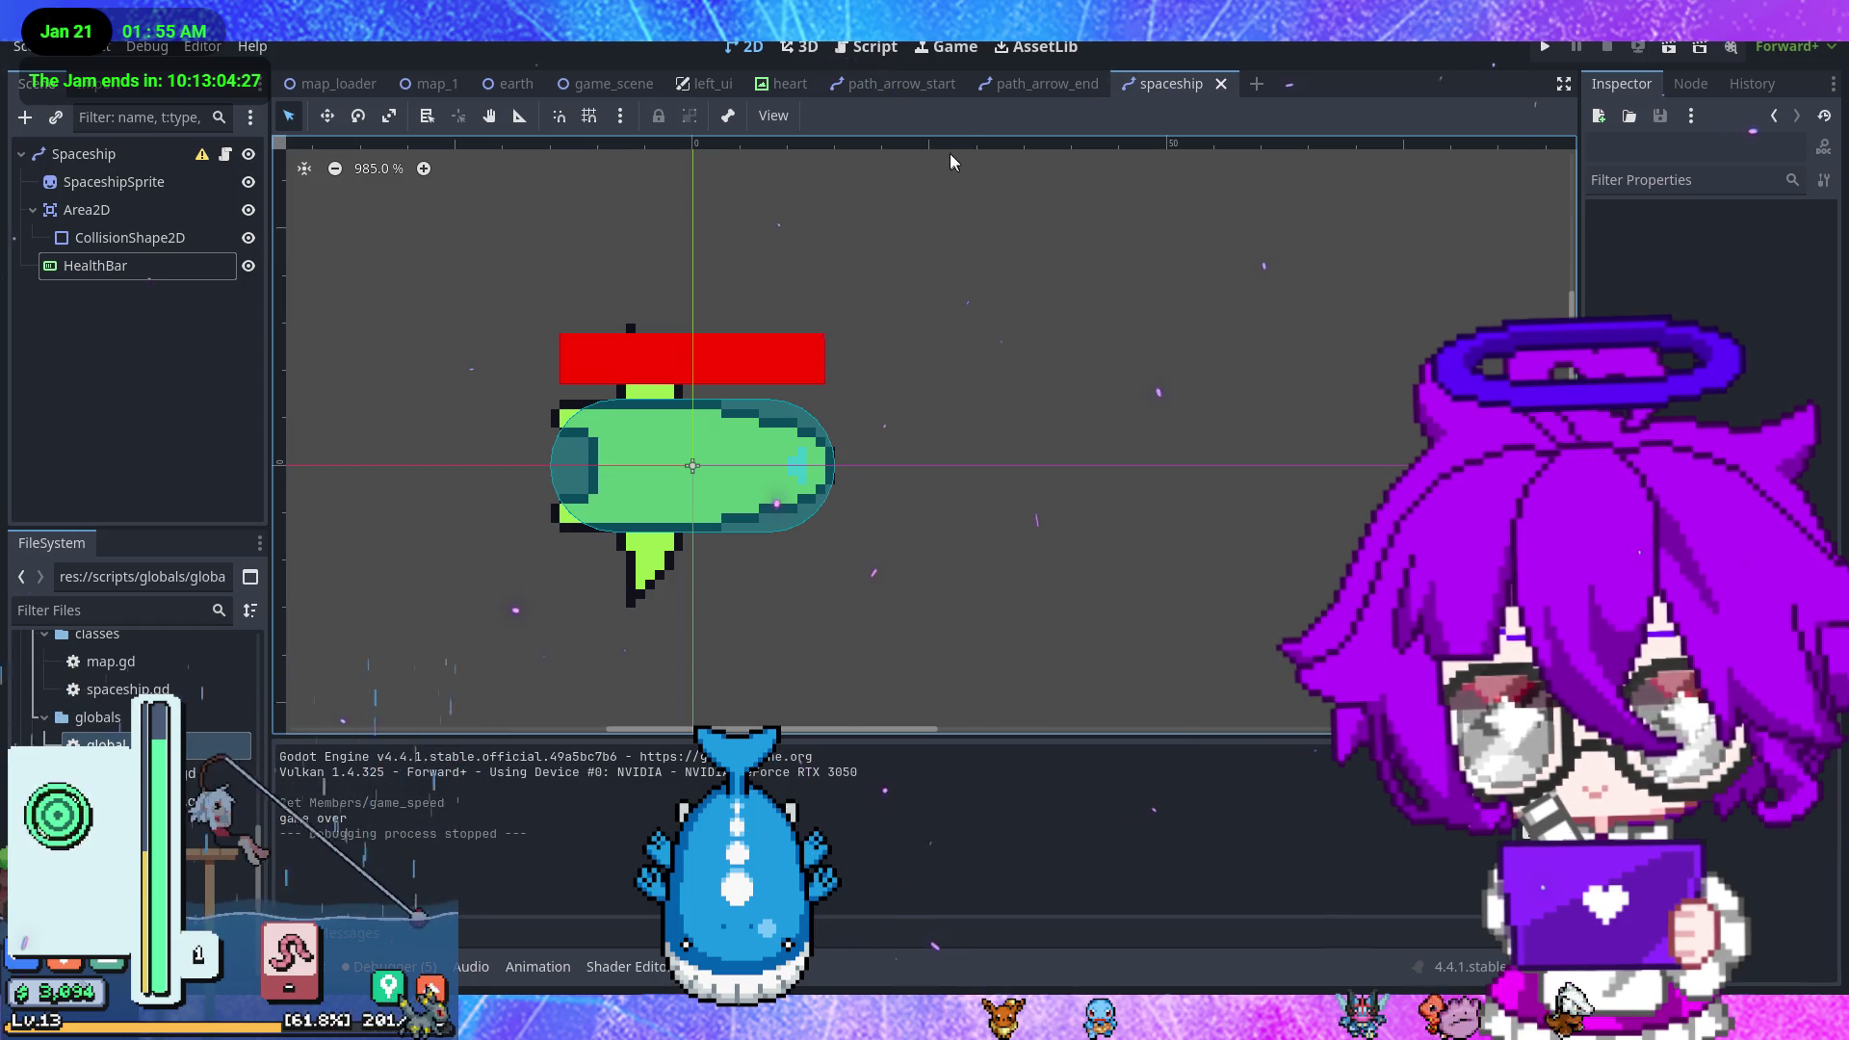
- Replace spaceship_health with 55 on line 22 of _ready and launch the game with F5
{"action": "left_click", "coordinate": [875, 46]}
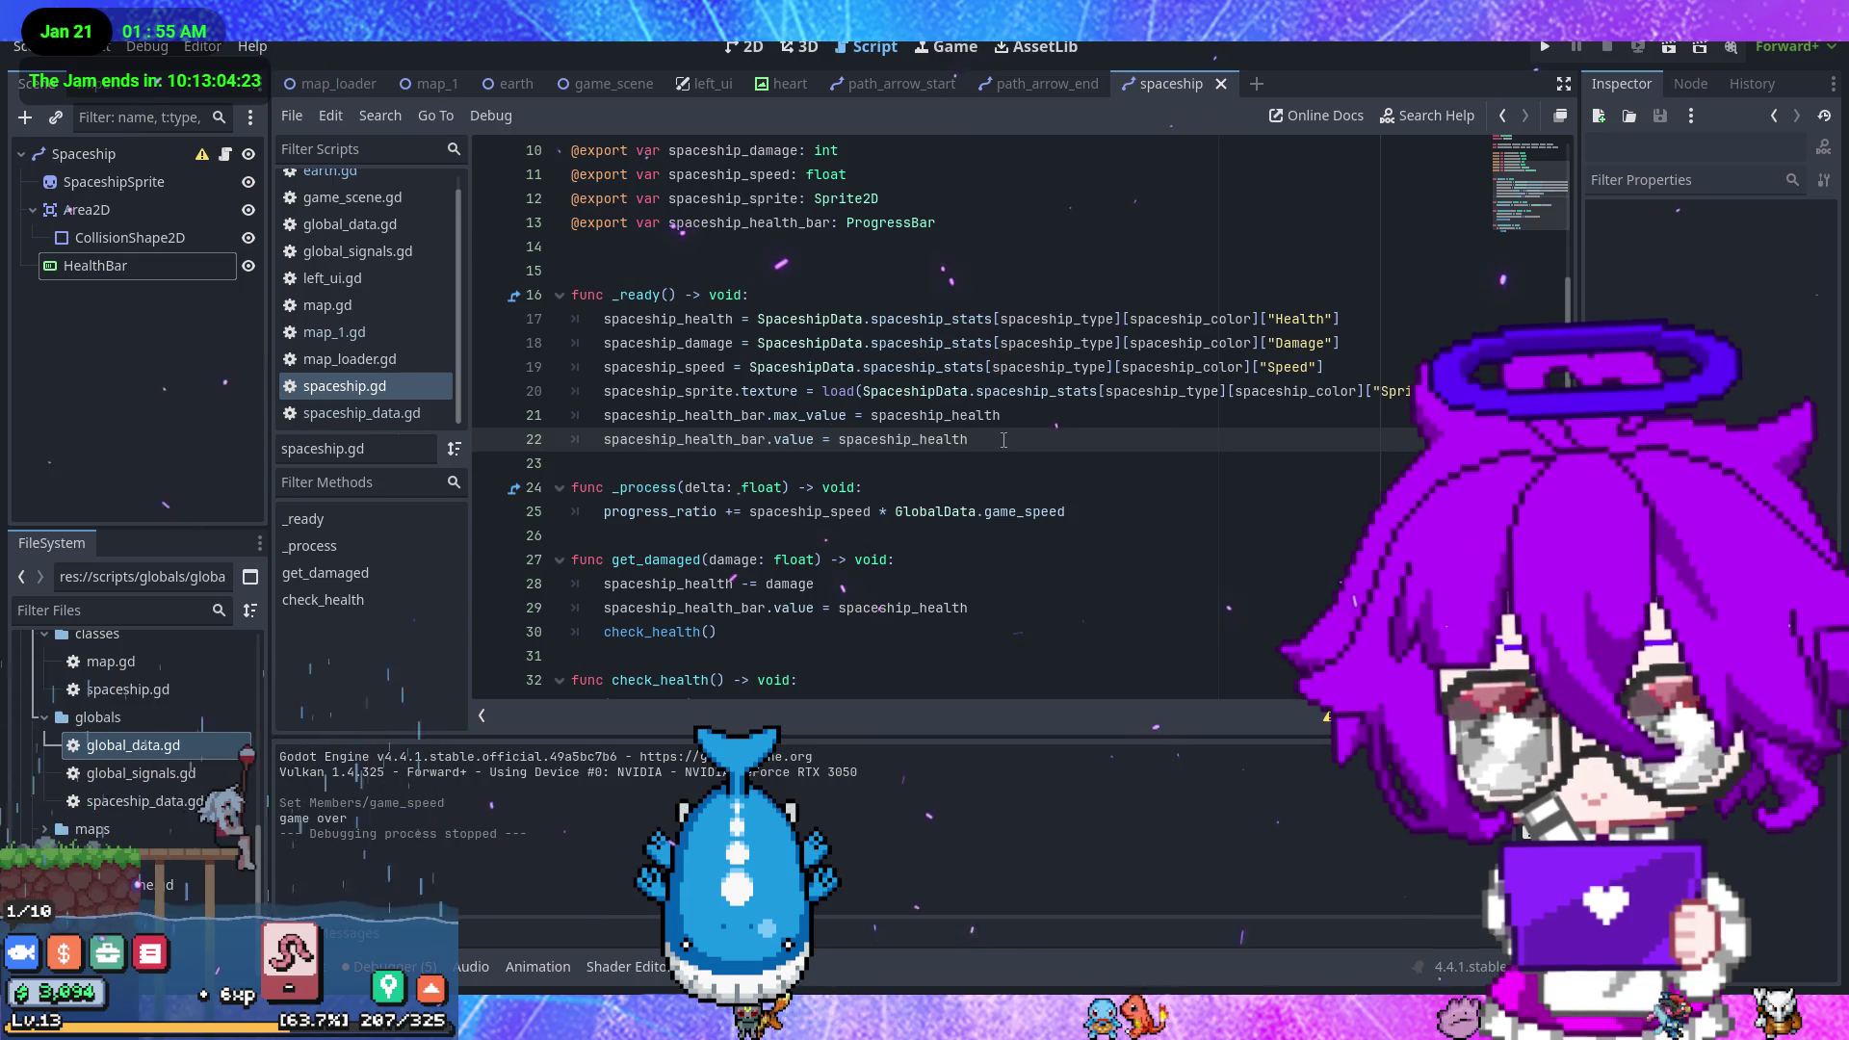
{"action": "left_click_drag", "start_coordinate": [865, 443], "coordinate": [838, 441]}
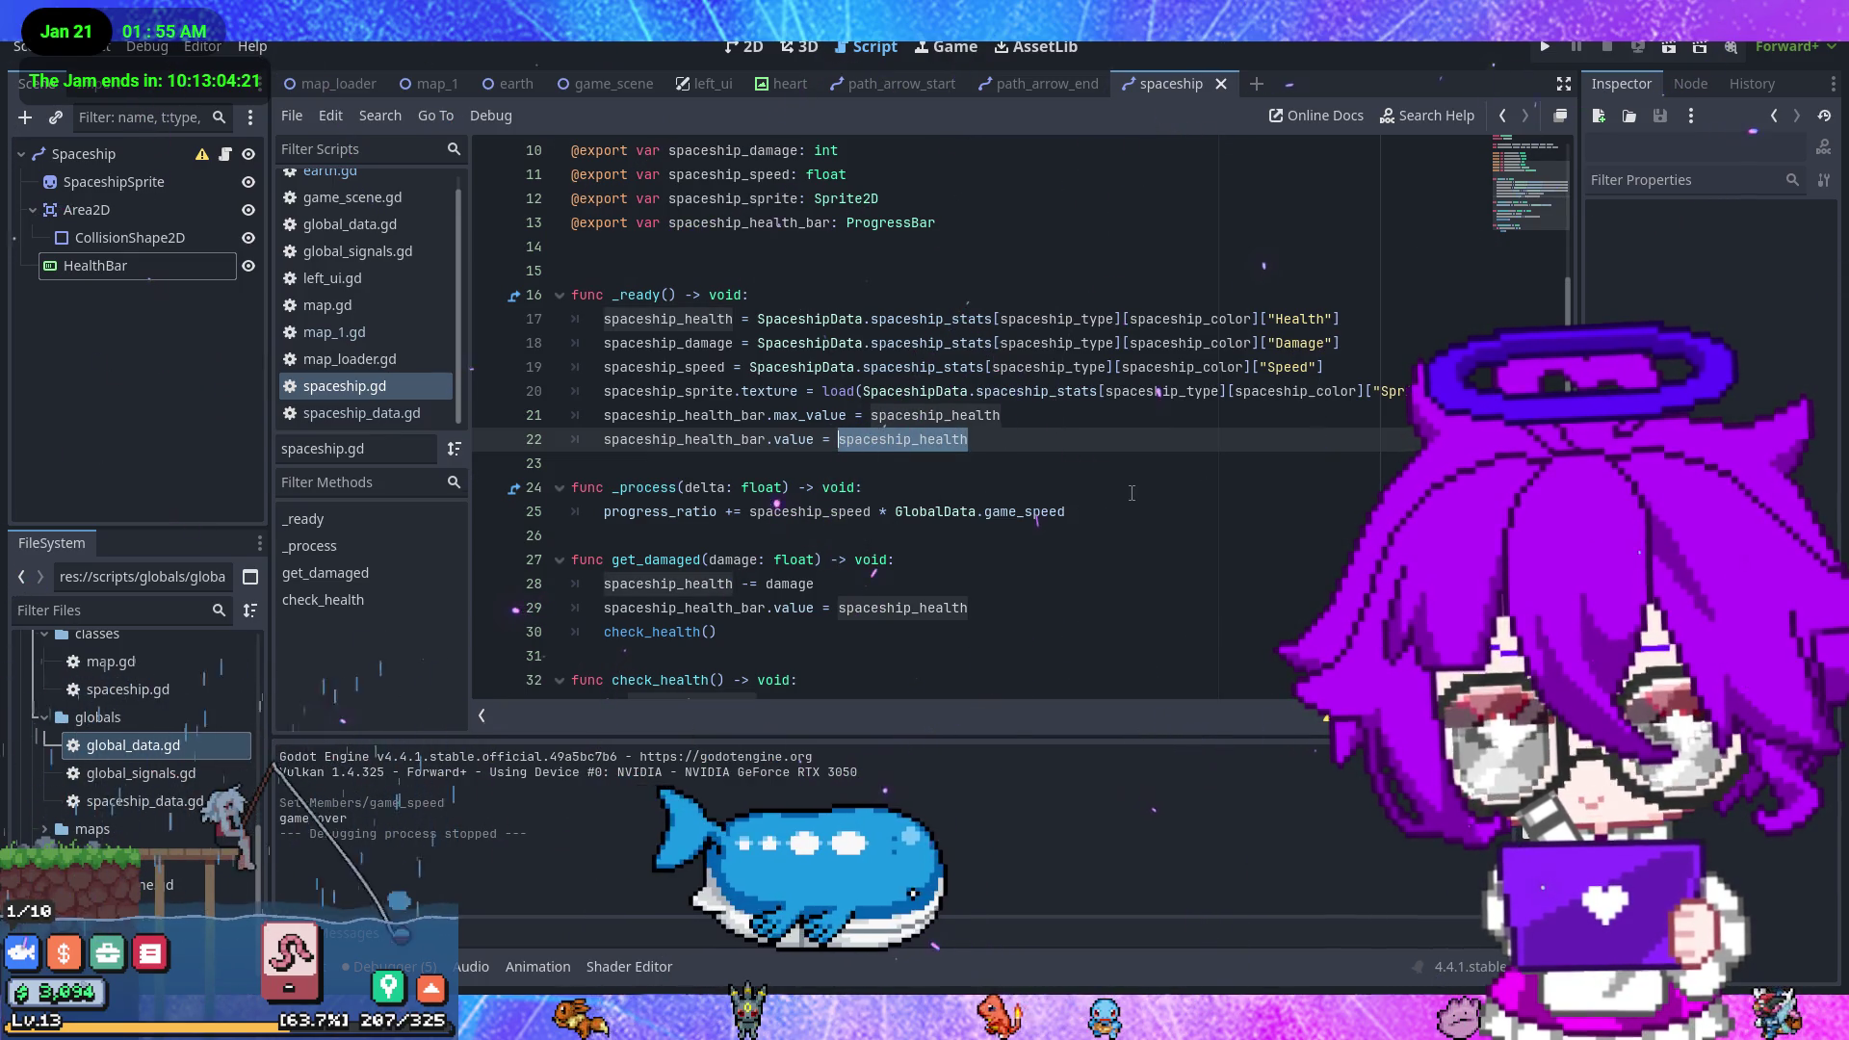
{"action": "type", "text": "55"}
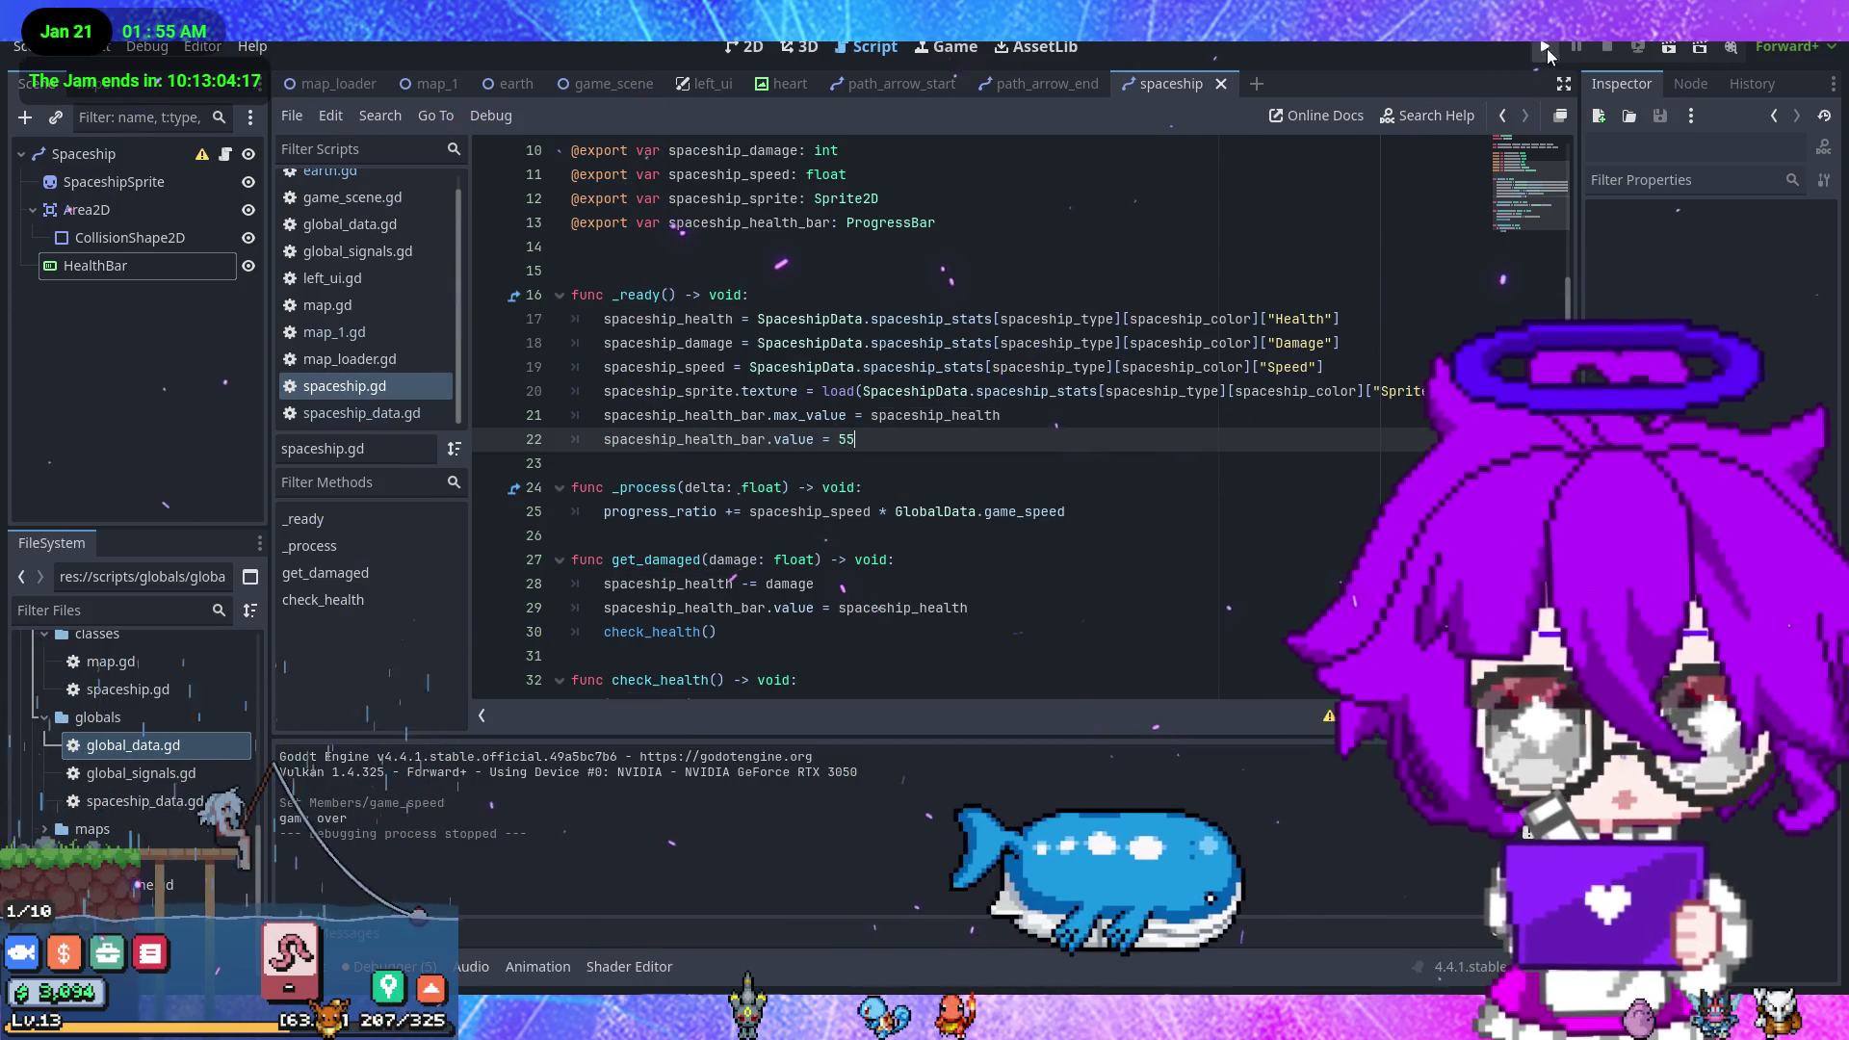
{"action": "key", "text": "F5"}
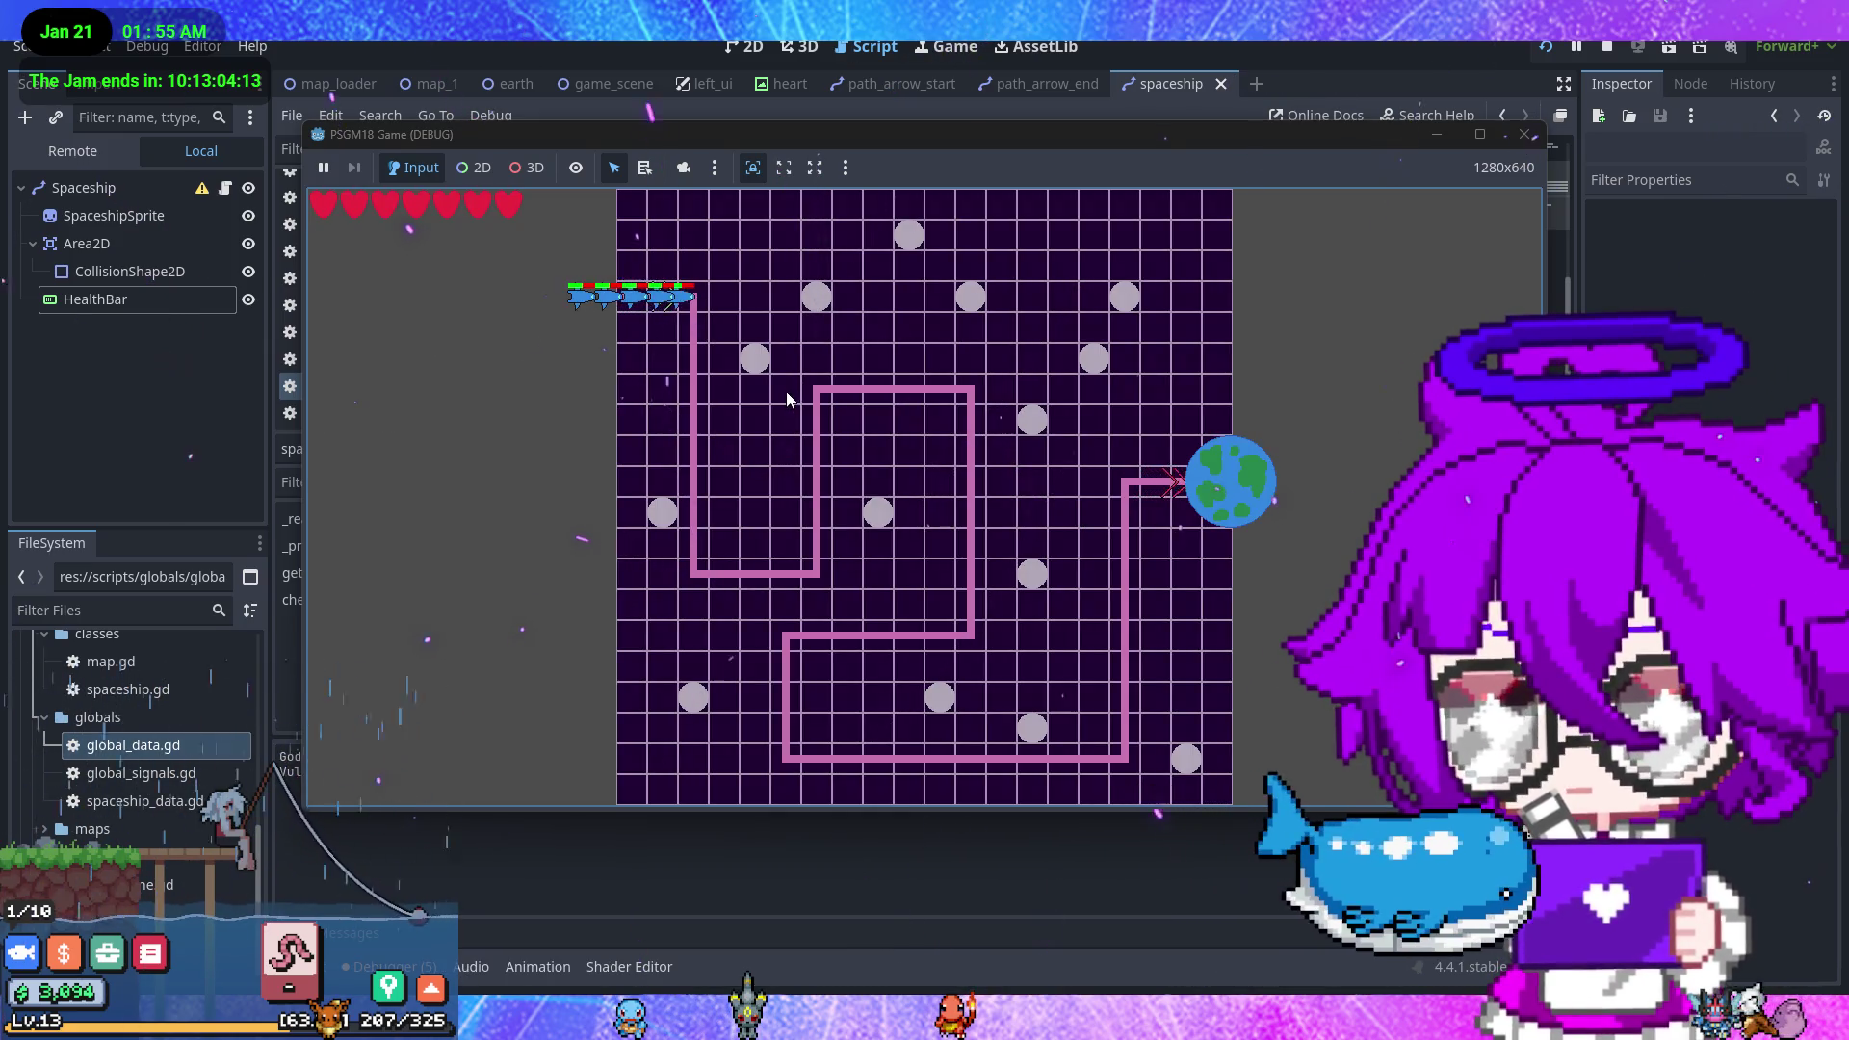
- Set the live GlobalData Game Speed to 4, watch the test run, then close the game
{"action": "left_click", "coordinate": [95, 149]}
{"action": "left_click", "coordinate": [98, 228]}
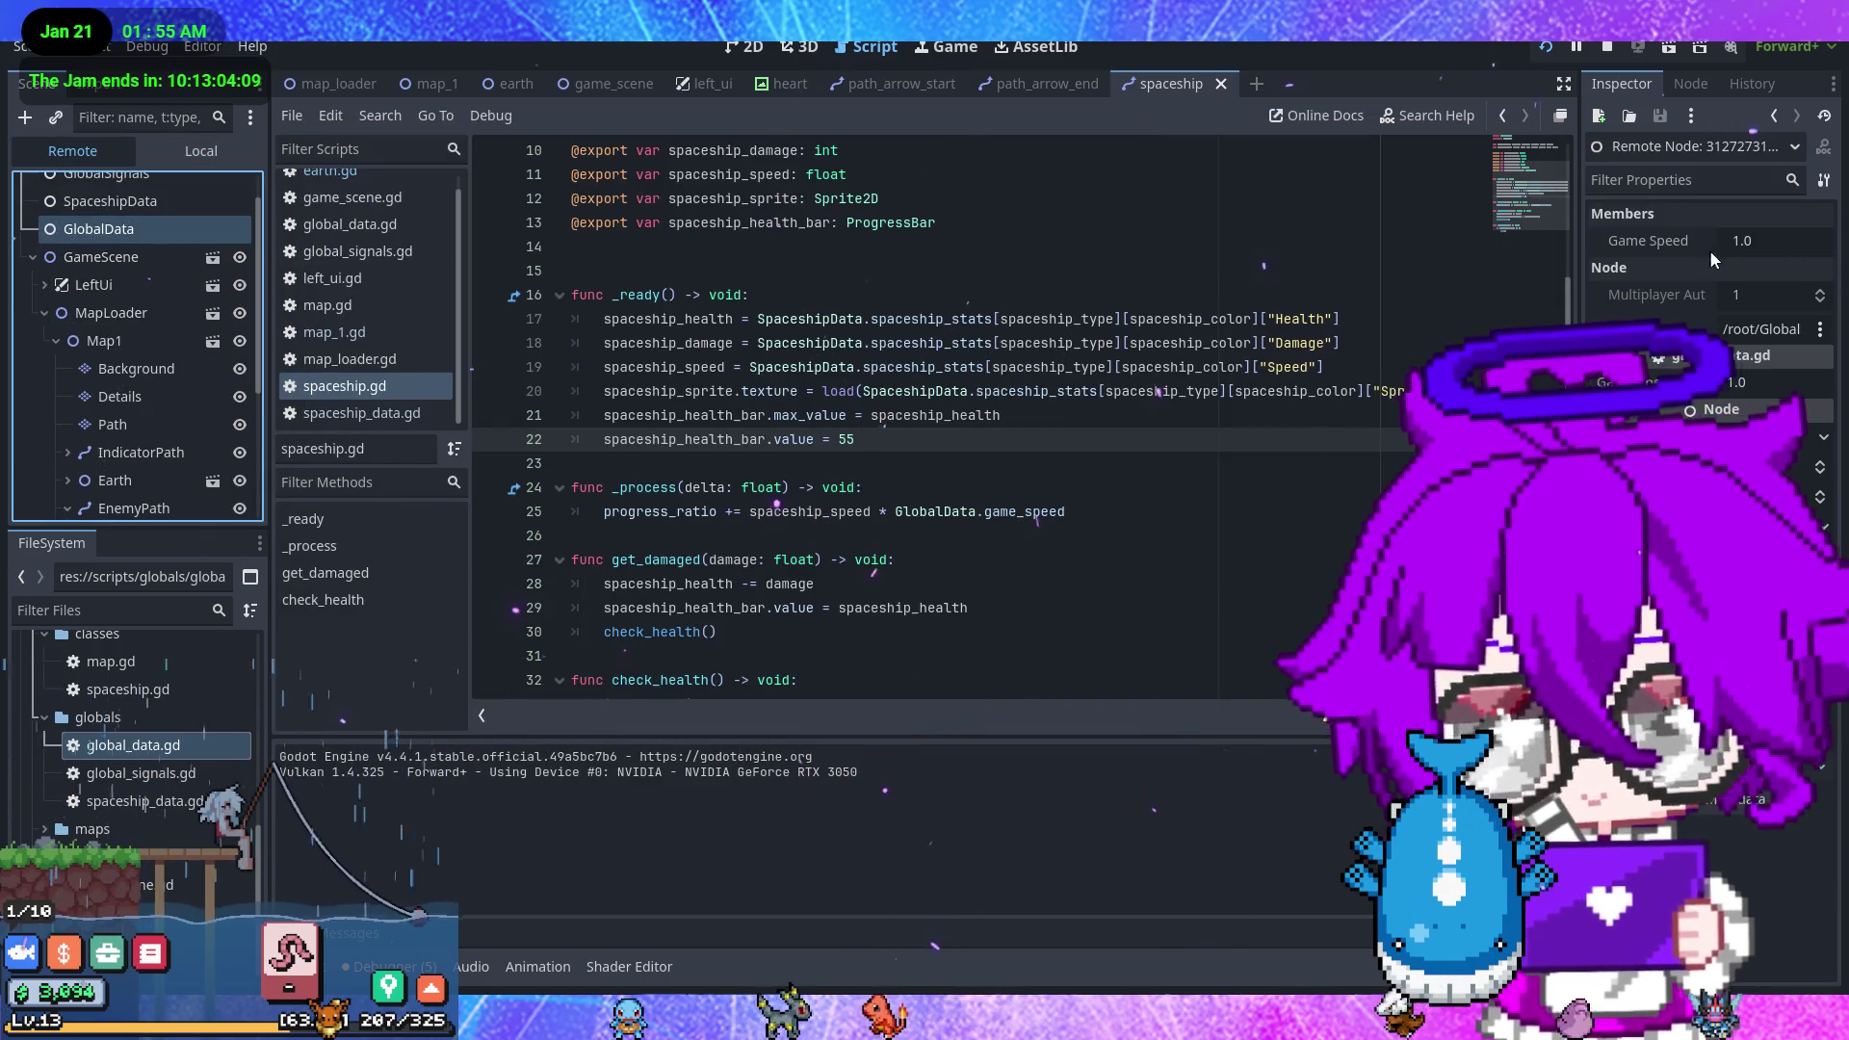
{"action": "left_click", "coordinate": [1737, 241]}
{"action": "type", "text": "4"}
{"action": "key", "text": "Return"}
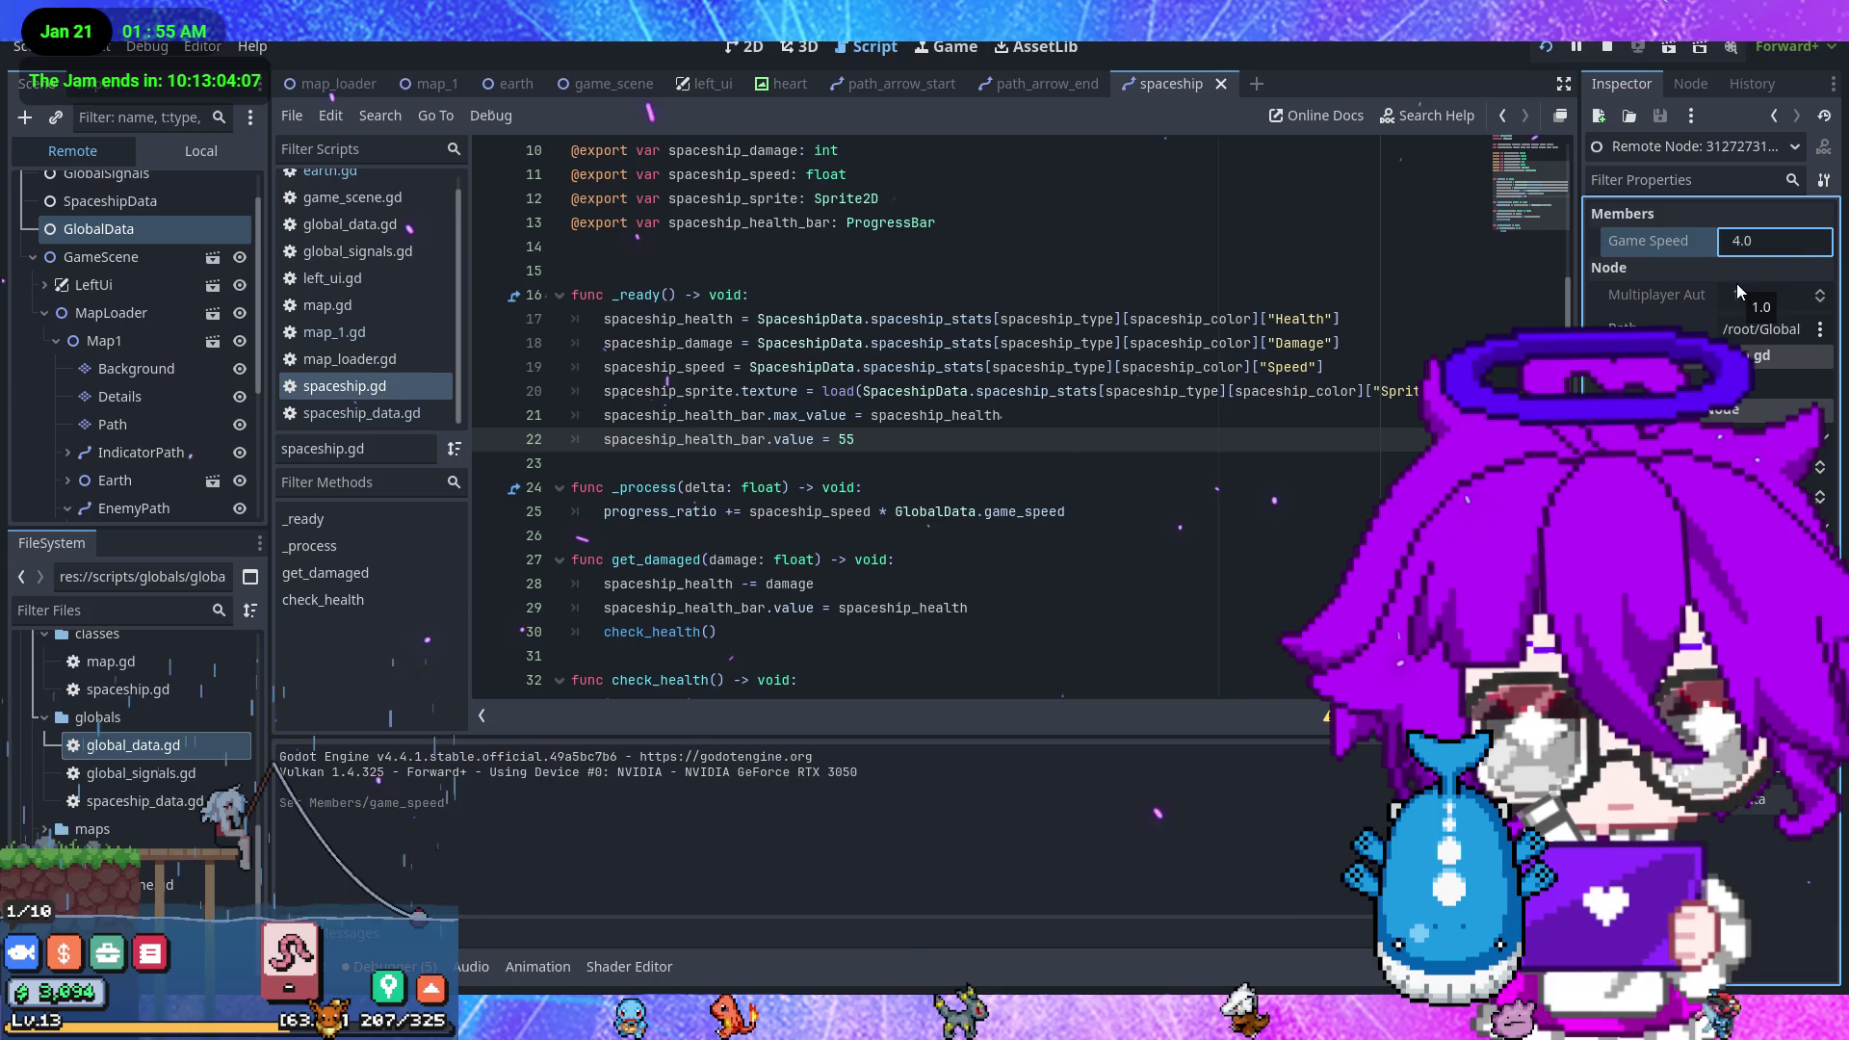
{"action": "key", "text": "alt+Tab"}
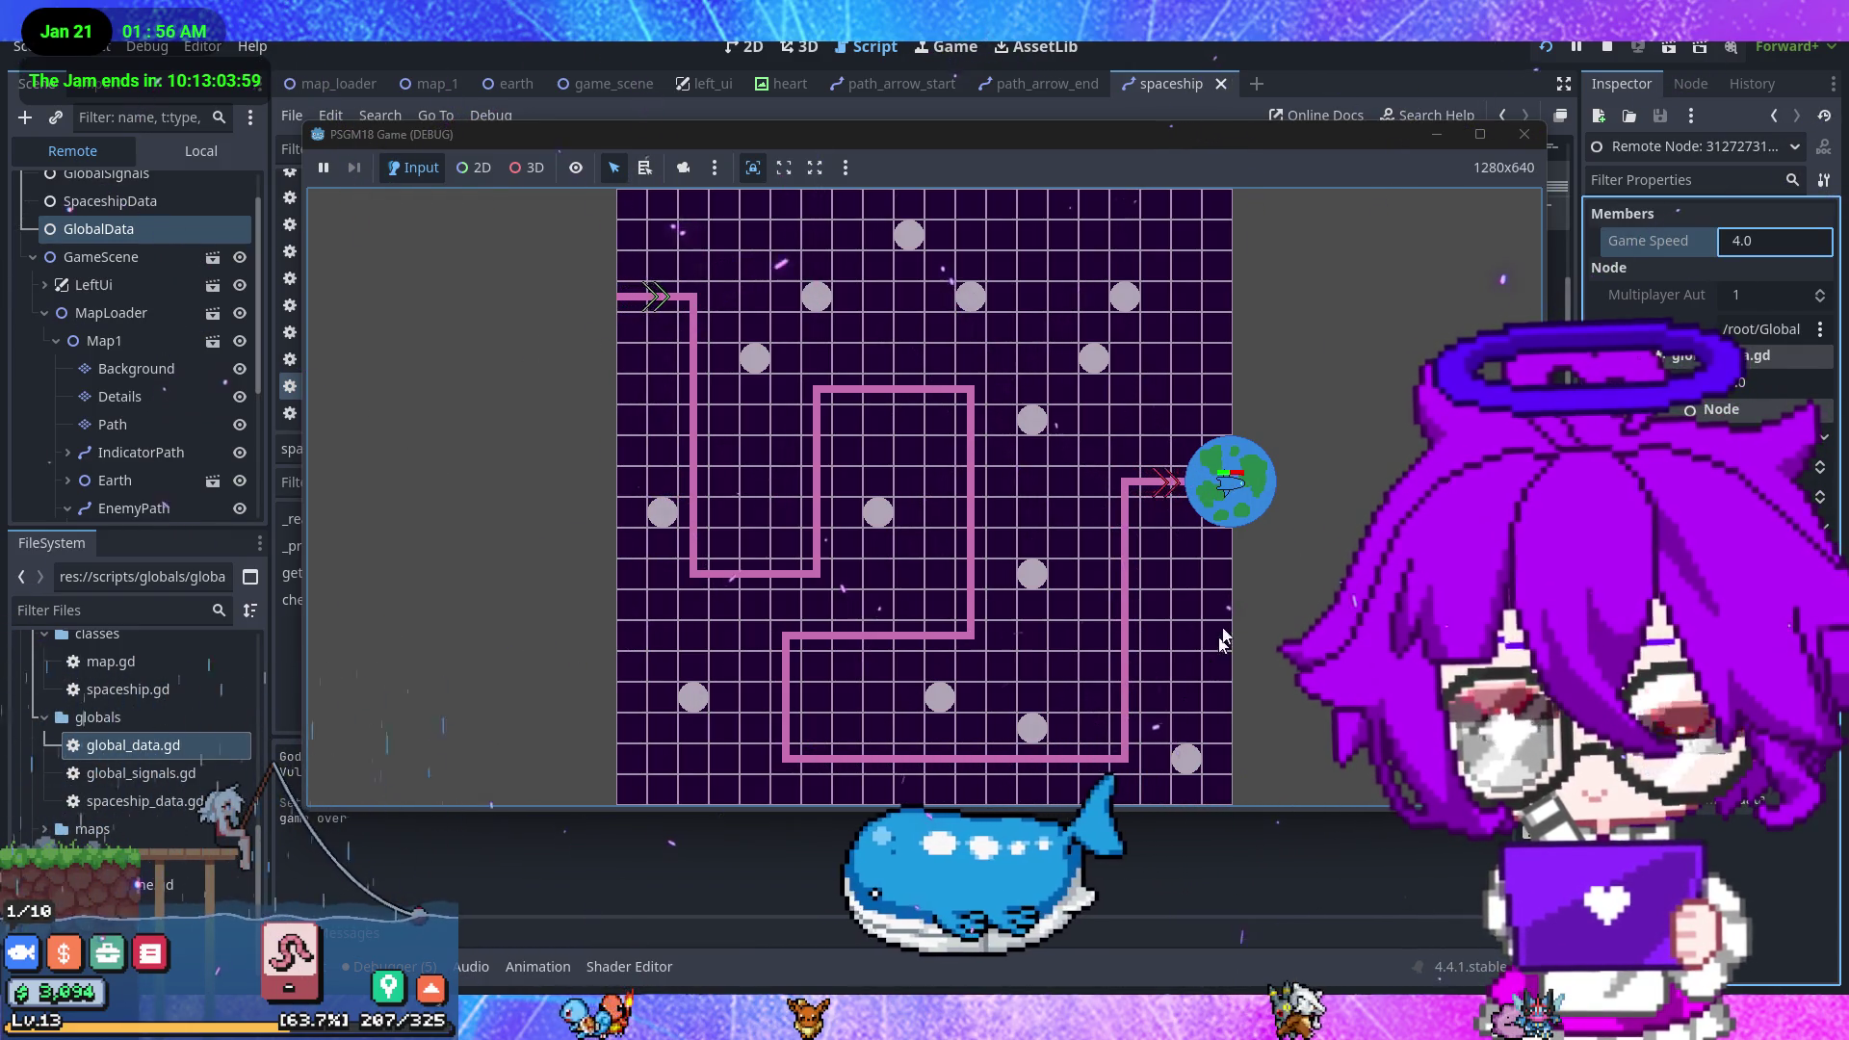
{"action": "left_click", "coordinate": [1524, 136]}
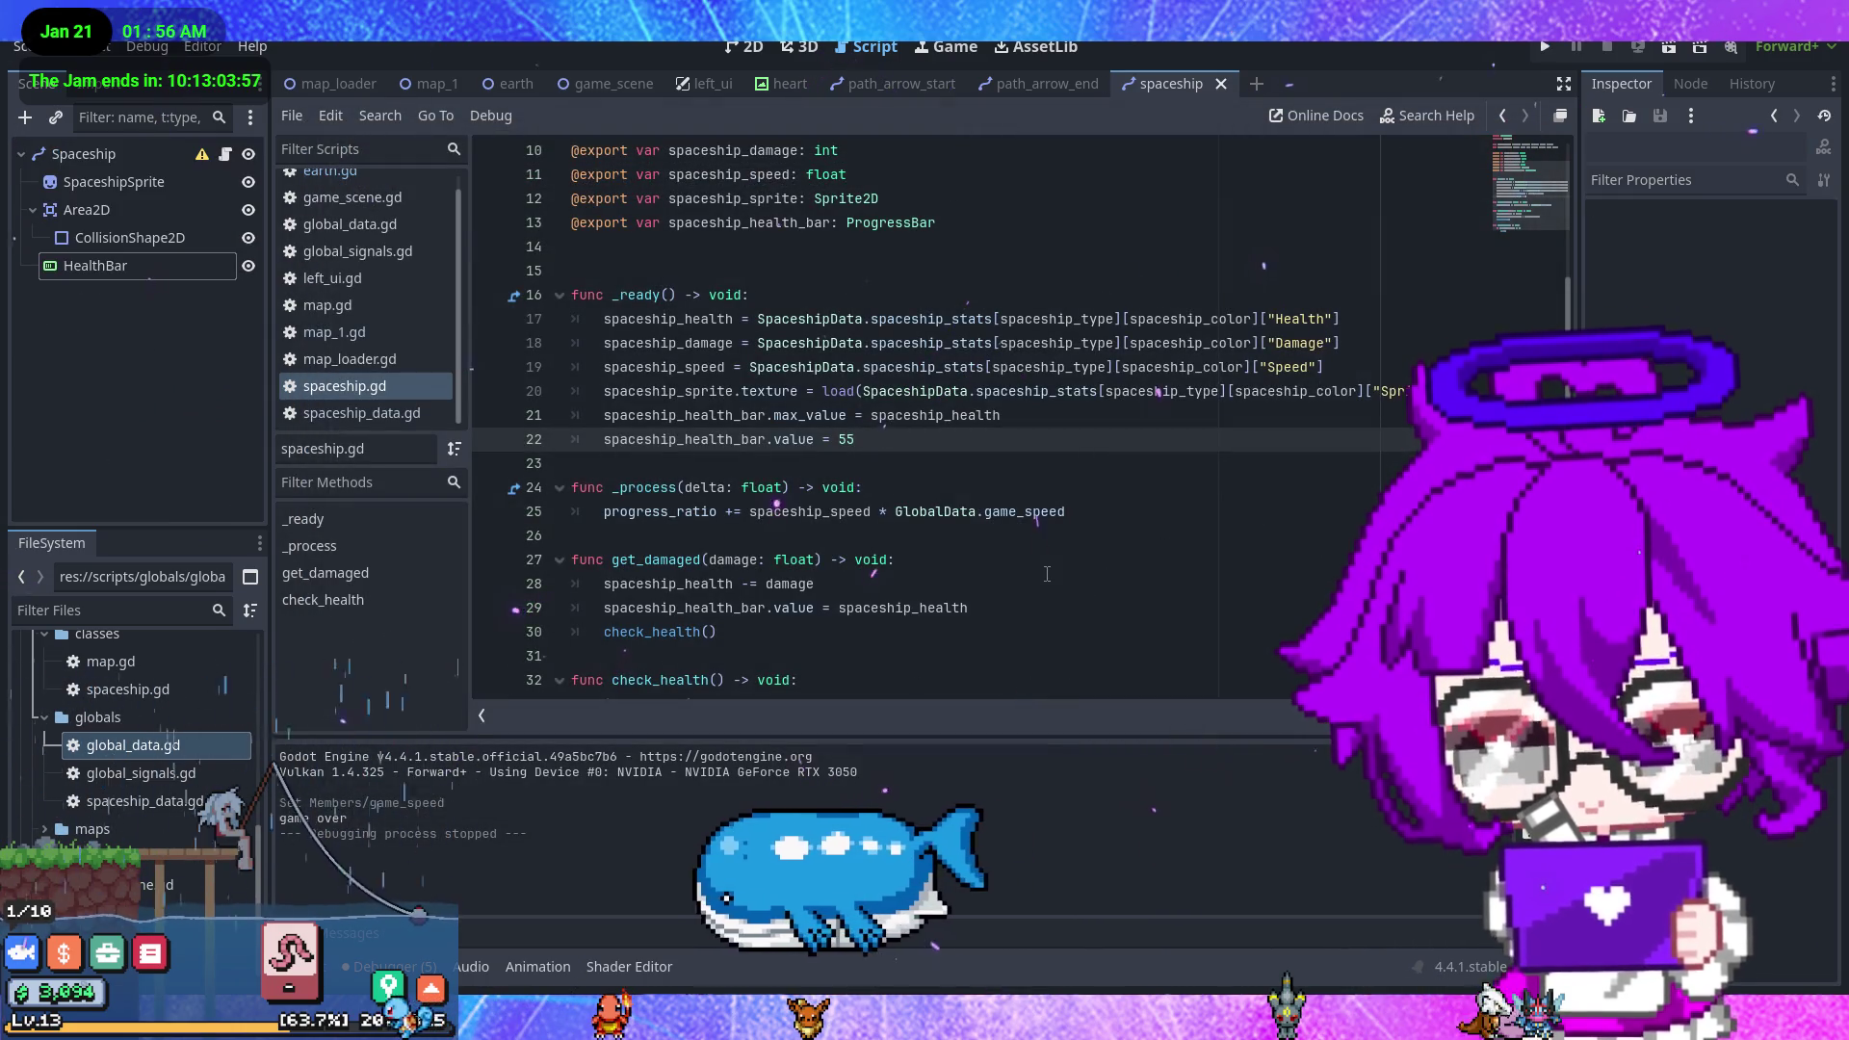
{"action": "scroll", "coordinate": [1049, 567], "scroll_direction": "down", "scroll_amount": 1}
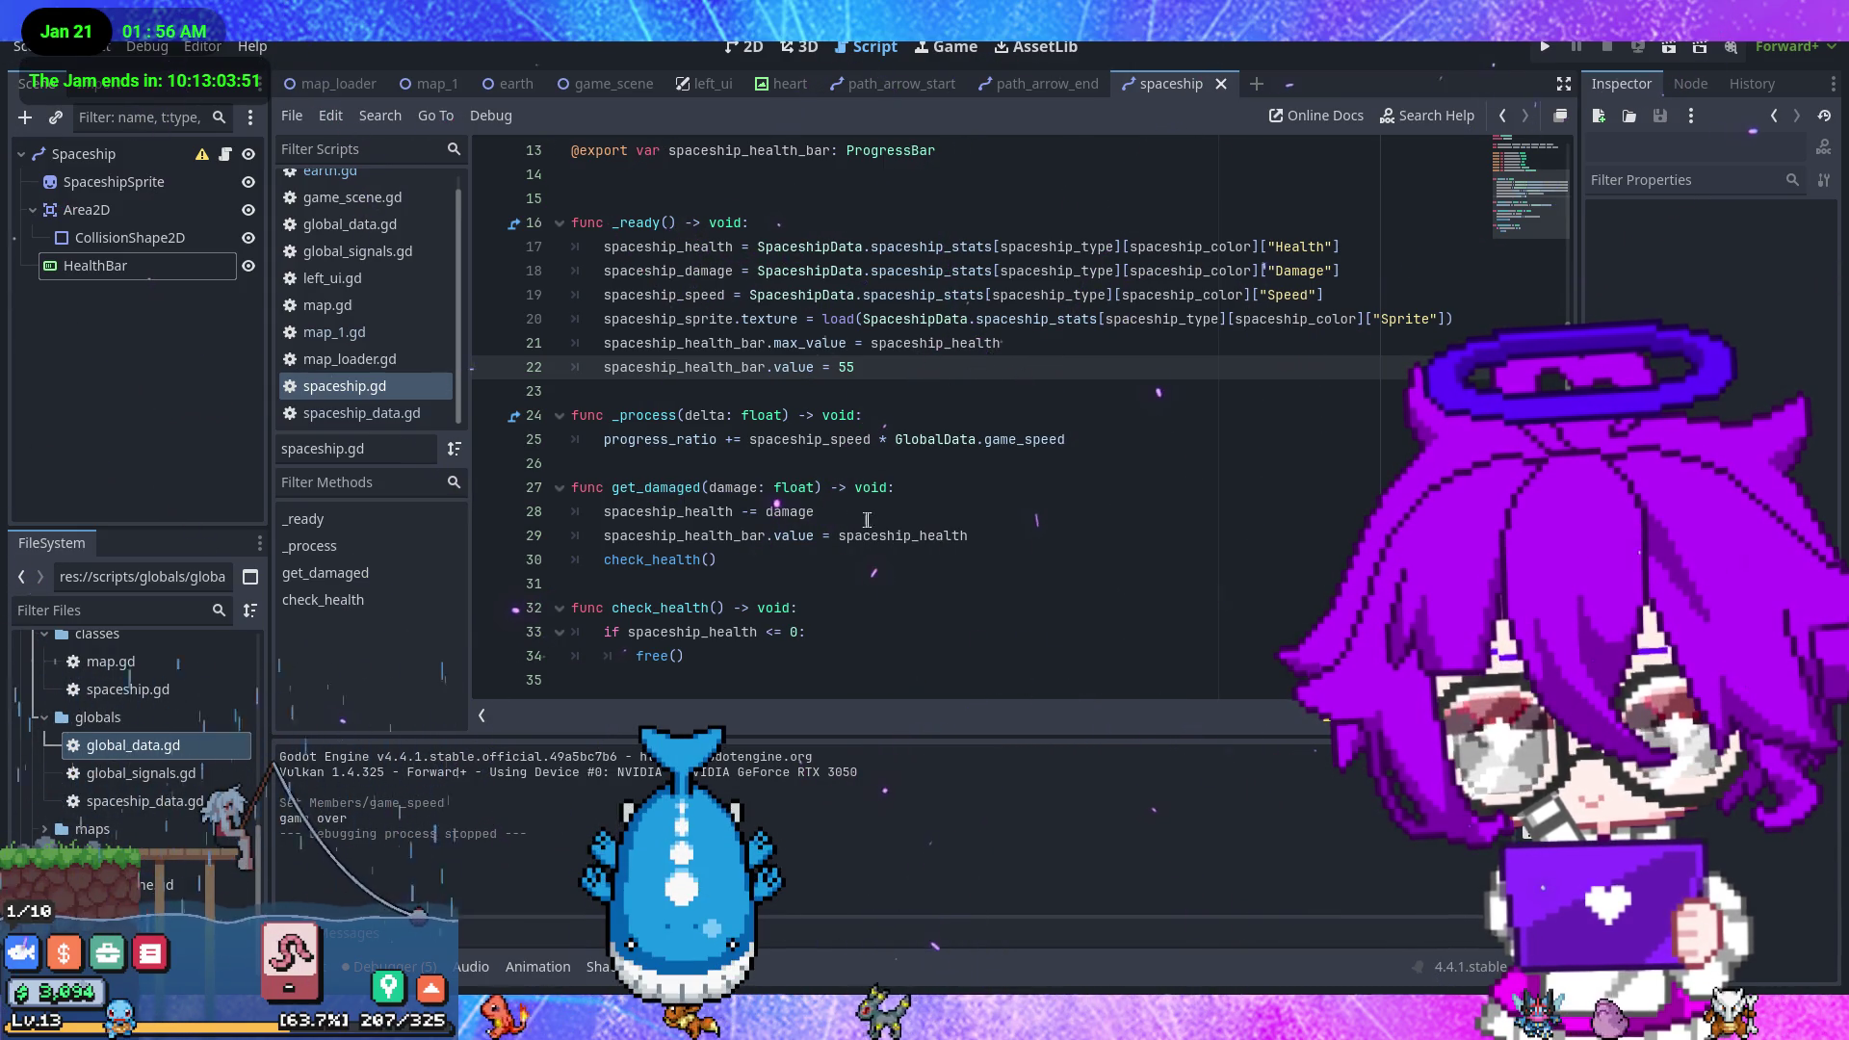
- Insert 'spaceship_health = 55' on a new line after line 21 in _ready
{"action": "left_click", "coordinate": [872, 519]}
{"action": "left_click", "coordinate": [1014, 542]}
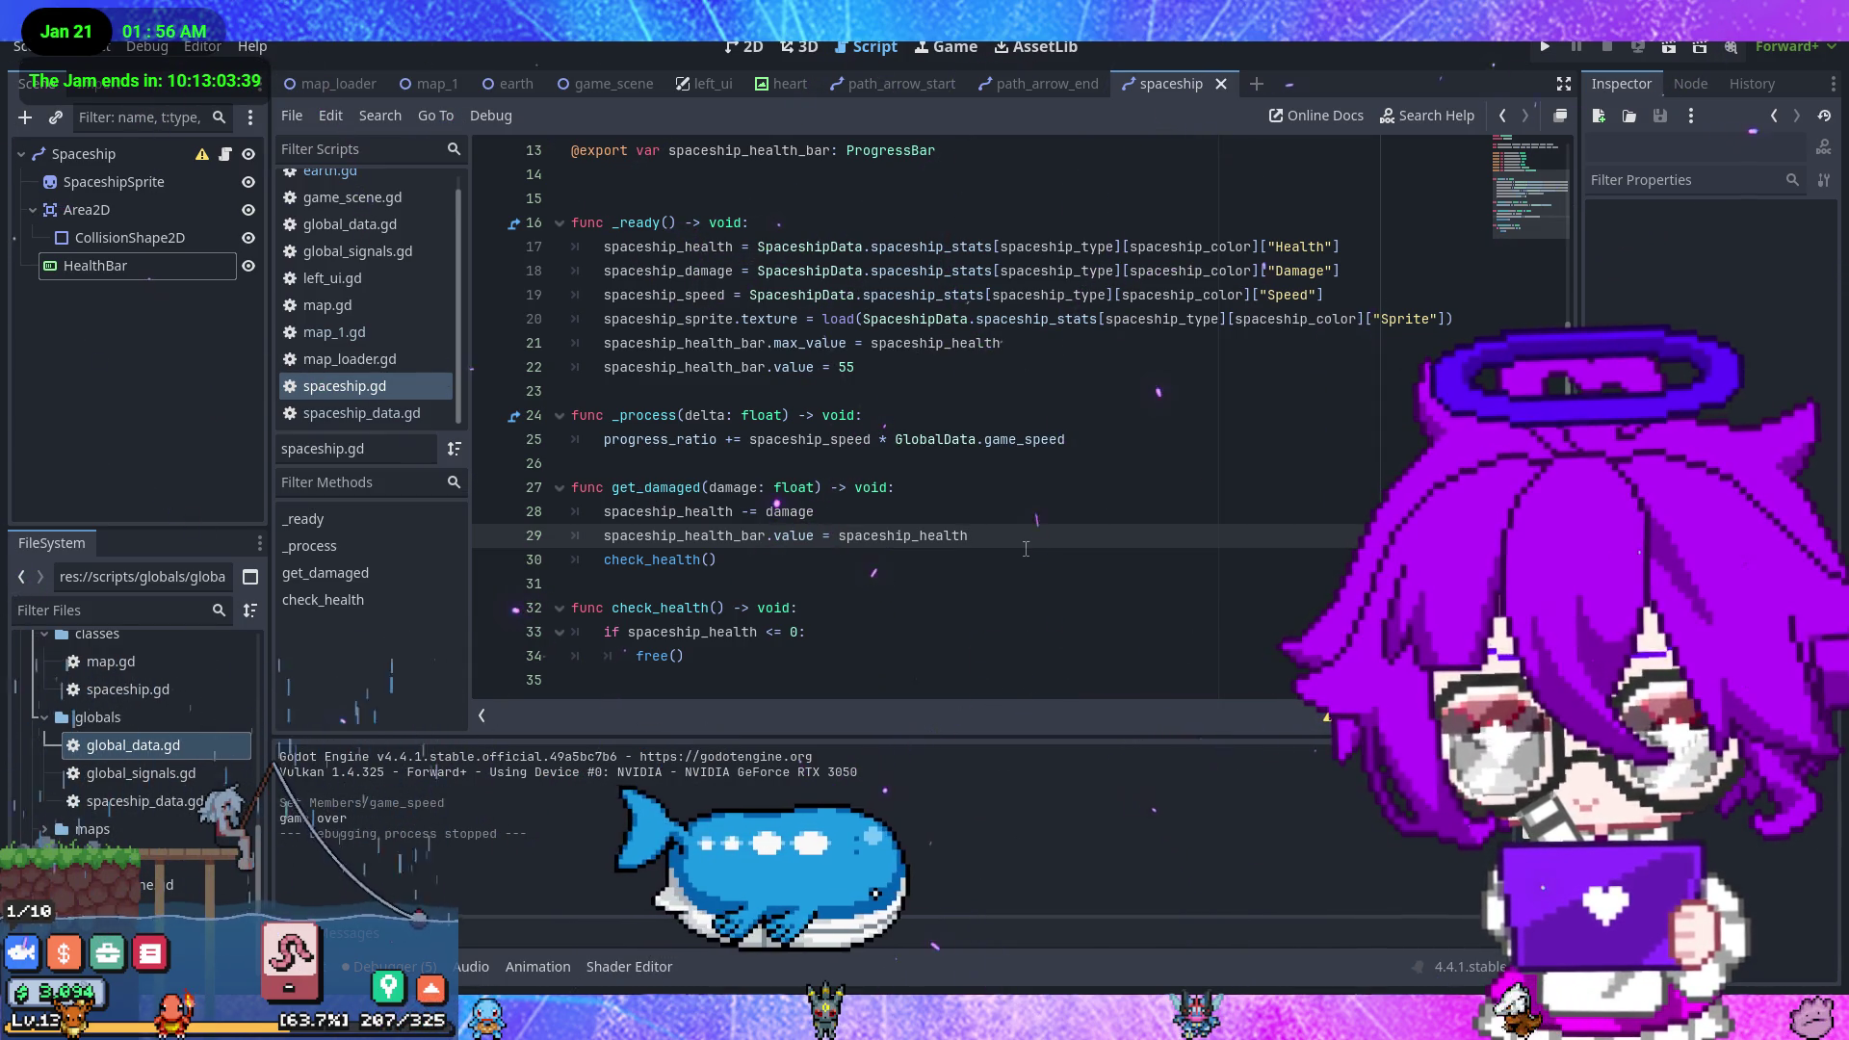
{"action": "scroll", "coordinate": [982, 506], "scroll_direction": "up", "scroll_amount": 4}
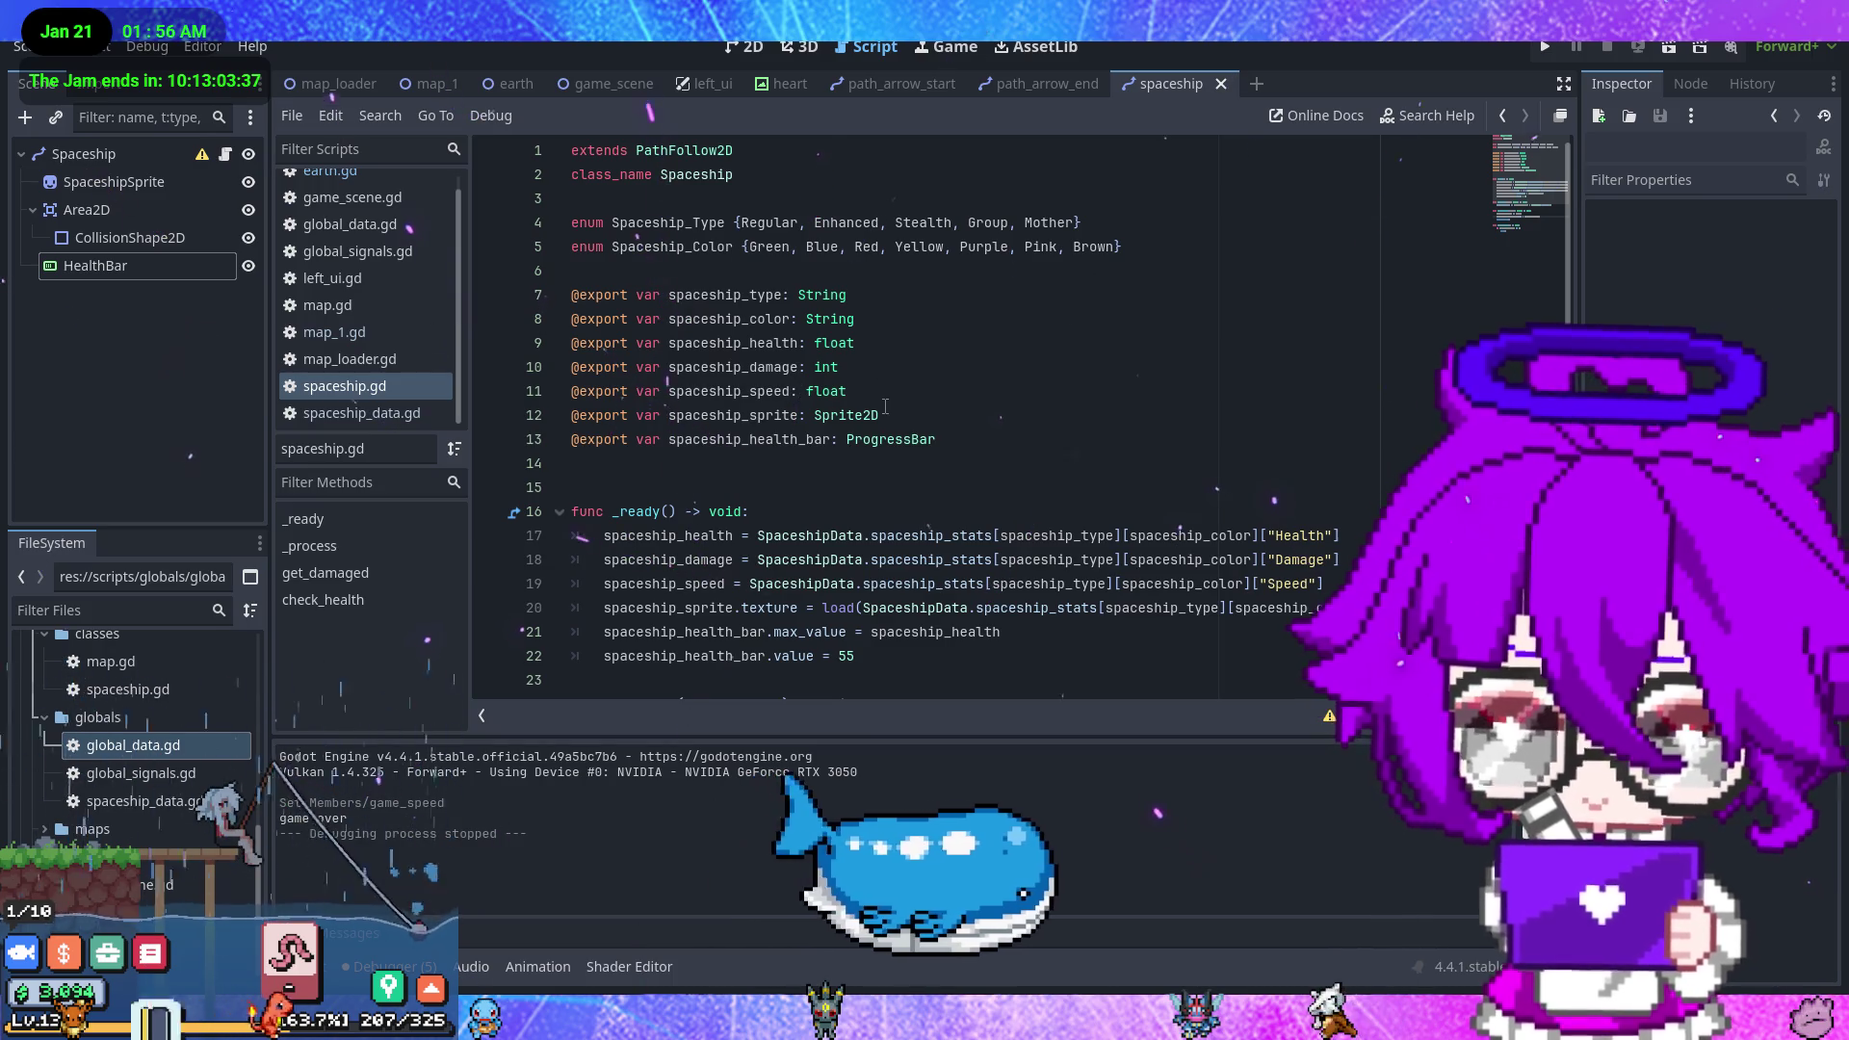
{"action": "scroll", "coordinate": [885, 405], "scroll_direction": "down", "scroll_amount": 1}
{"action": "left_click", "coordinate": [969, 587]}
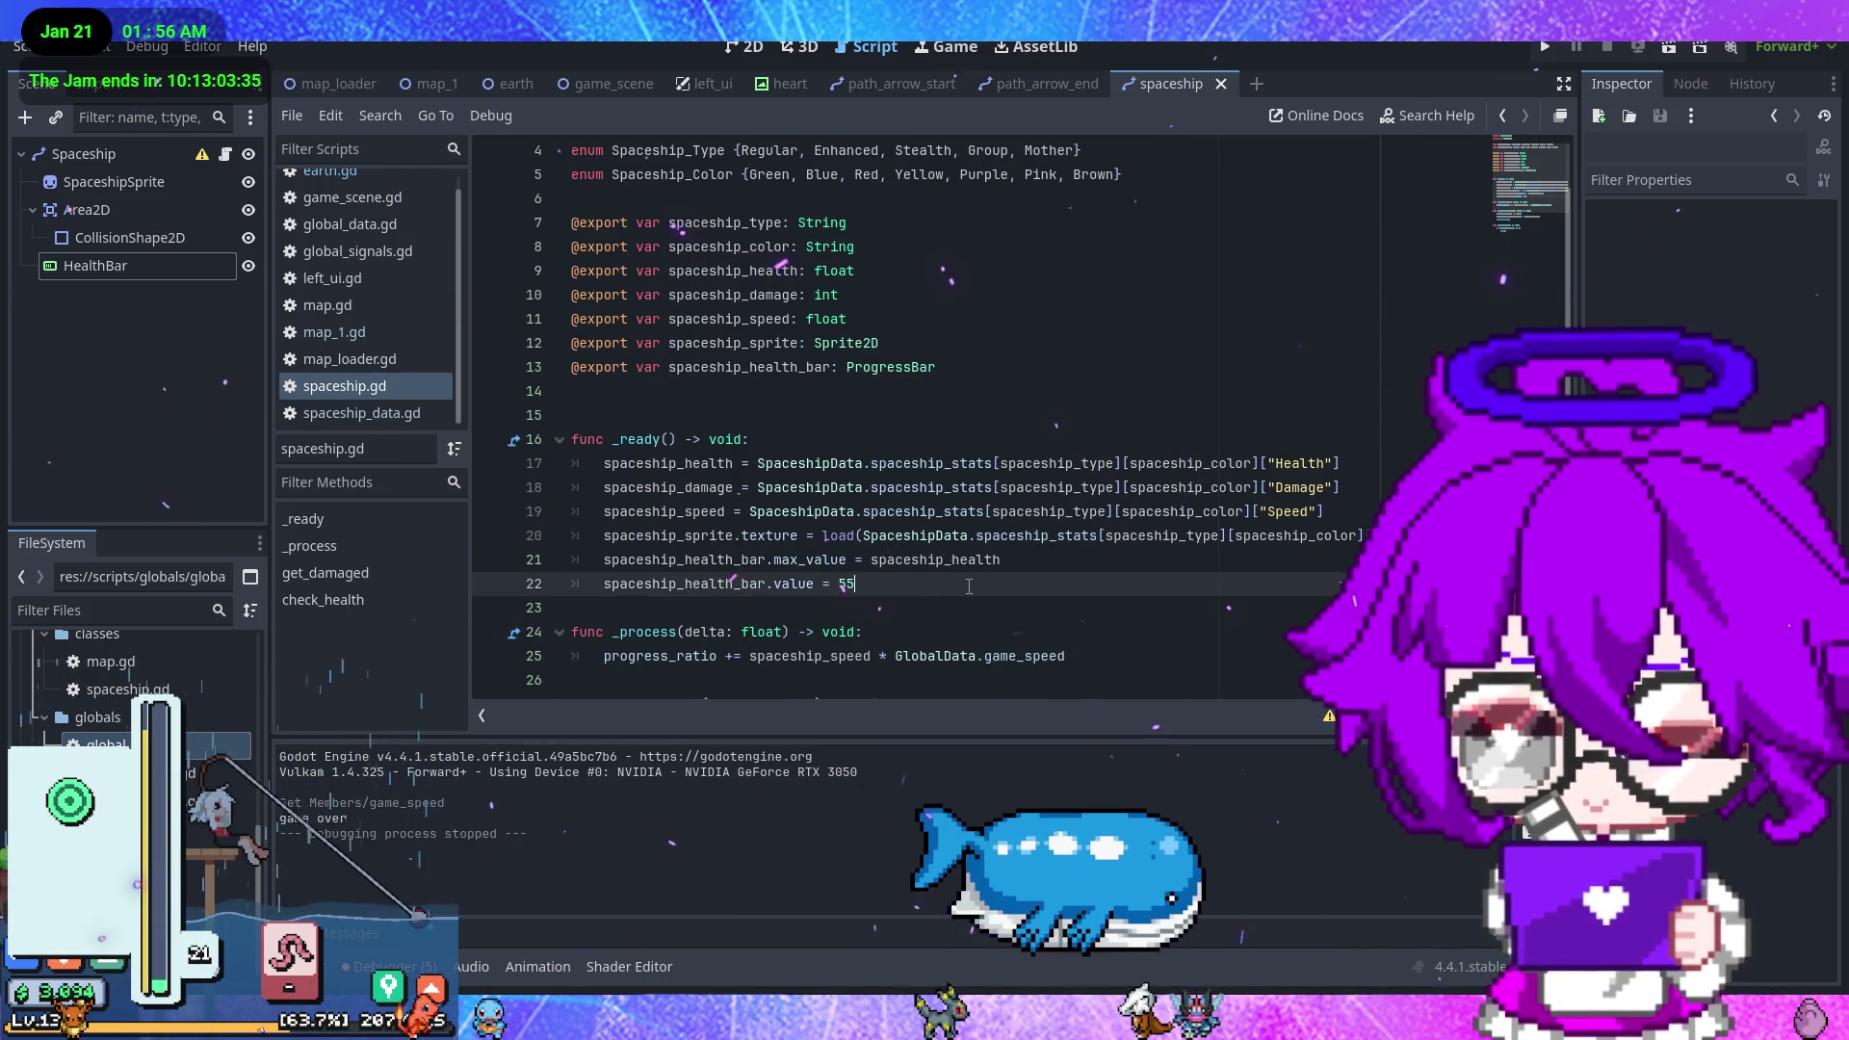
{"action": "left_click", "coordinate": [1043, 566]}
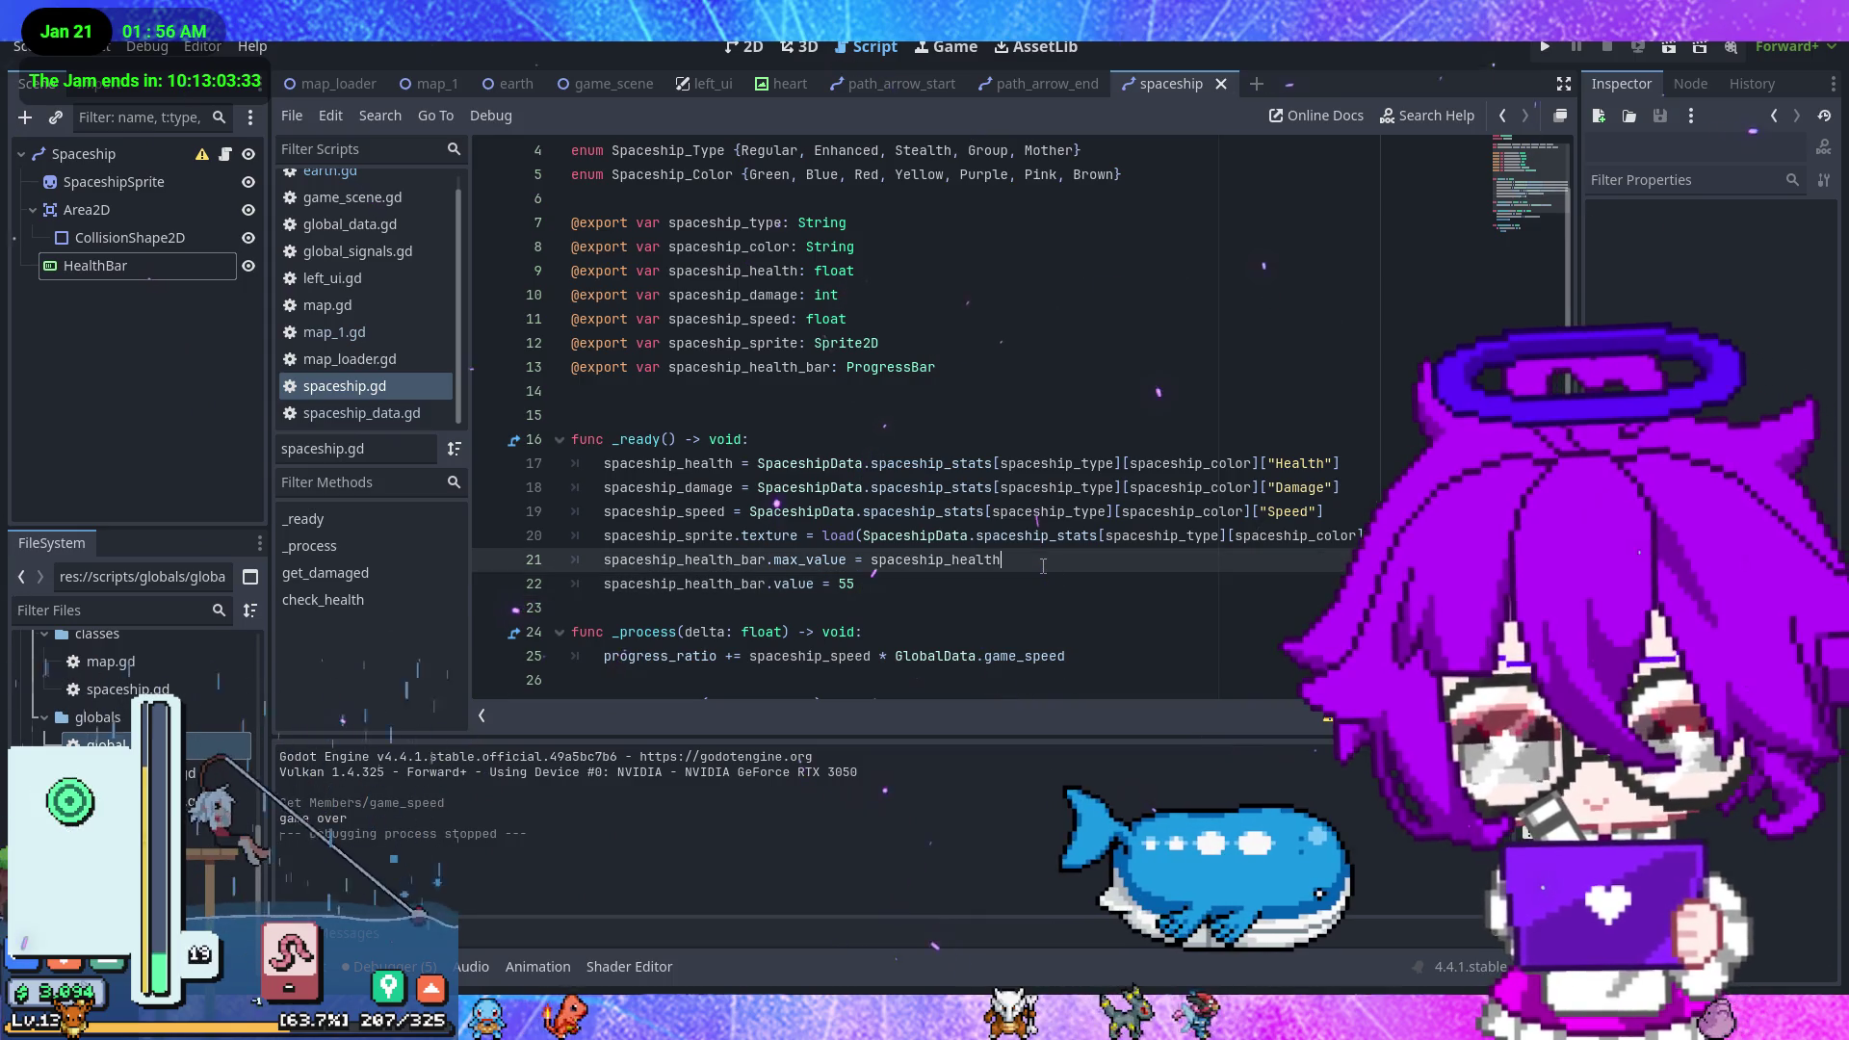
{"action": "key", "text": "Return"}
{"action": "type", "text": "sp"}
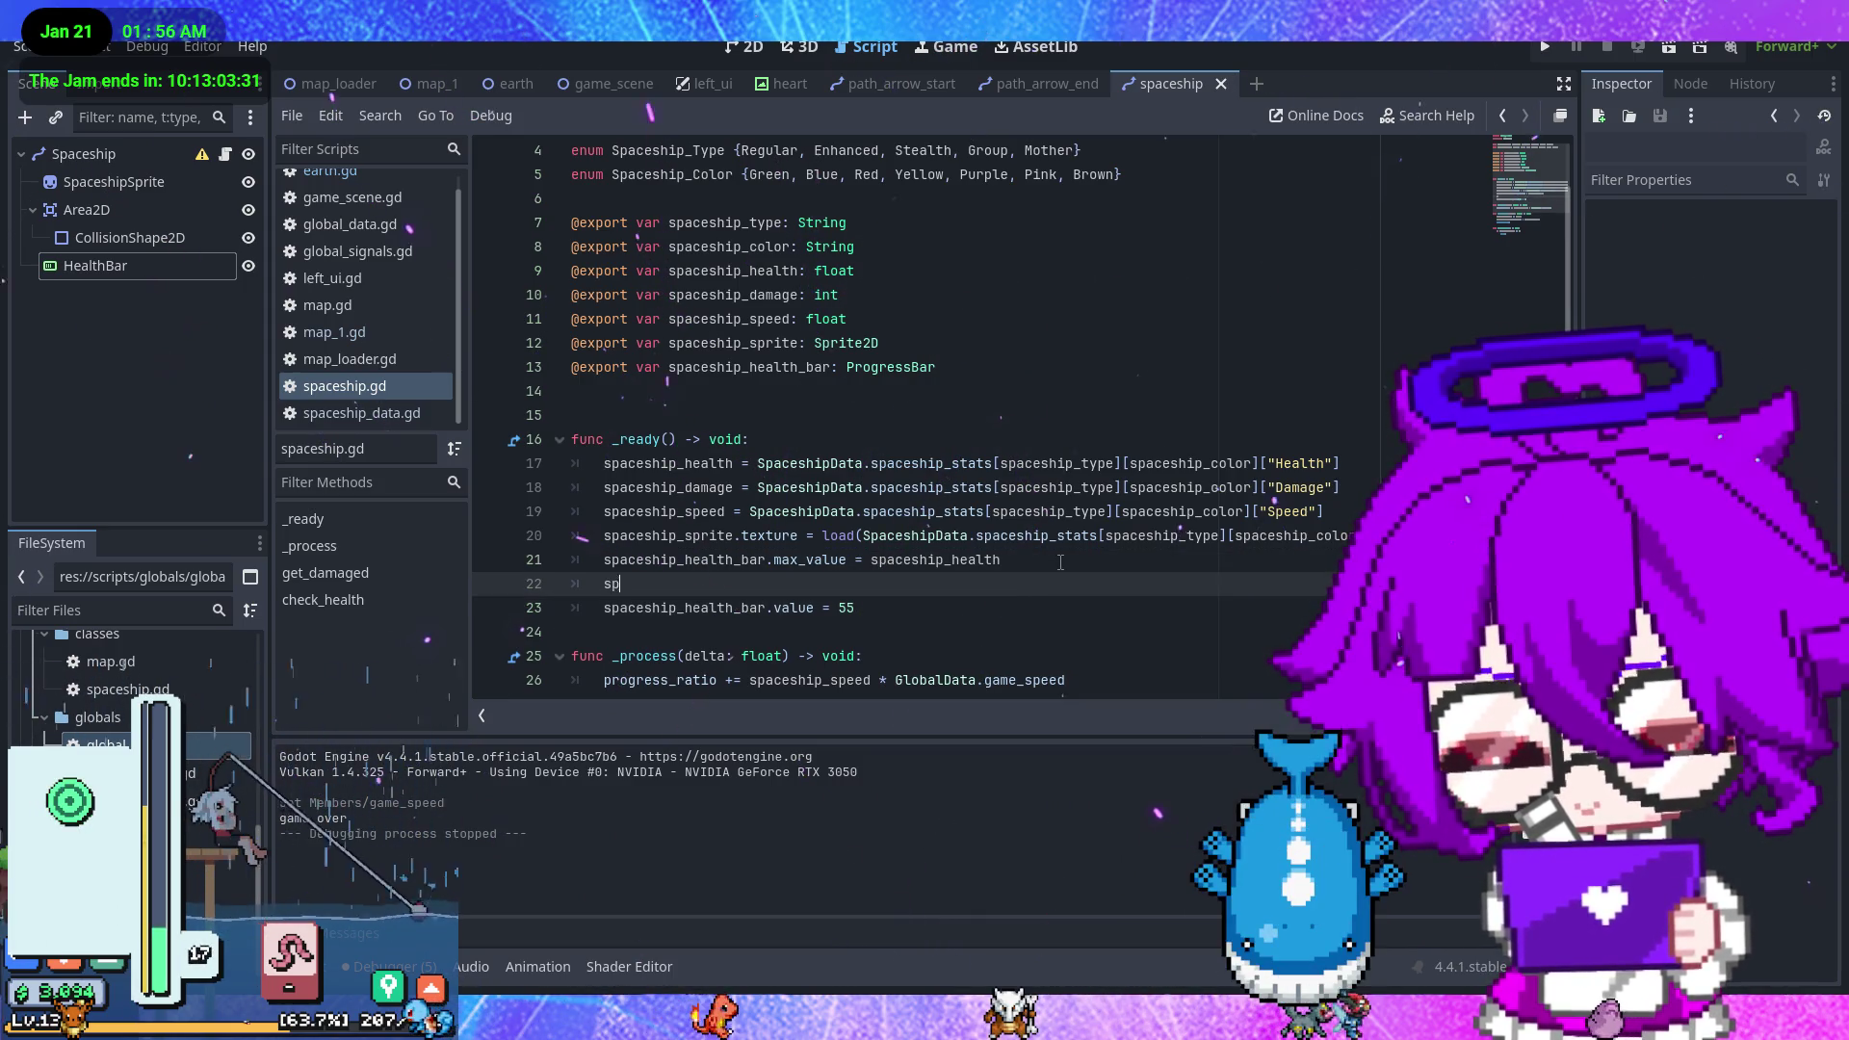
{"action": "type", "text": "a"}
{"action": "key", "text": "Return"}
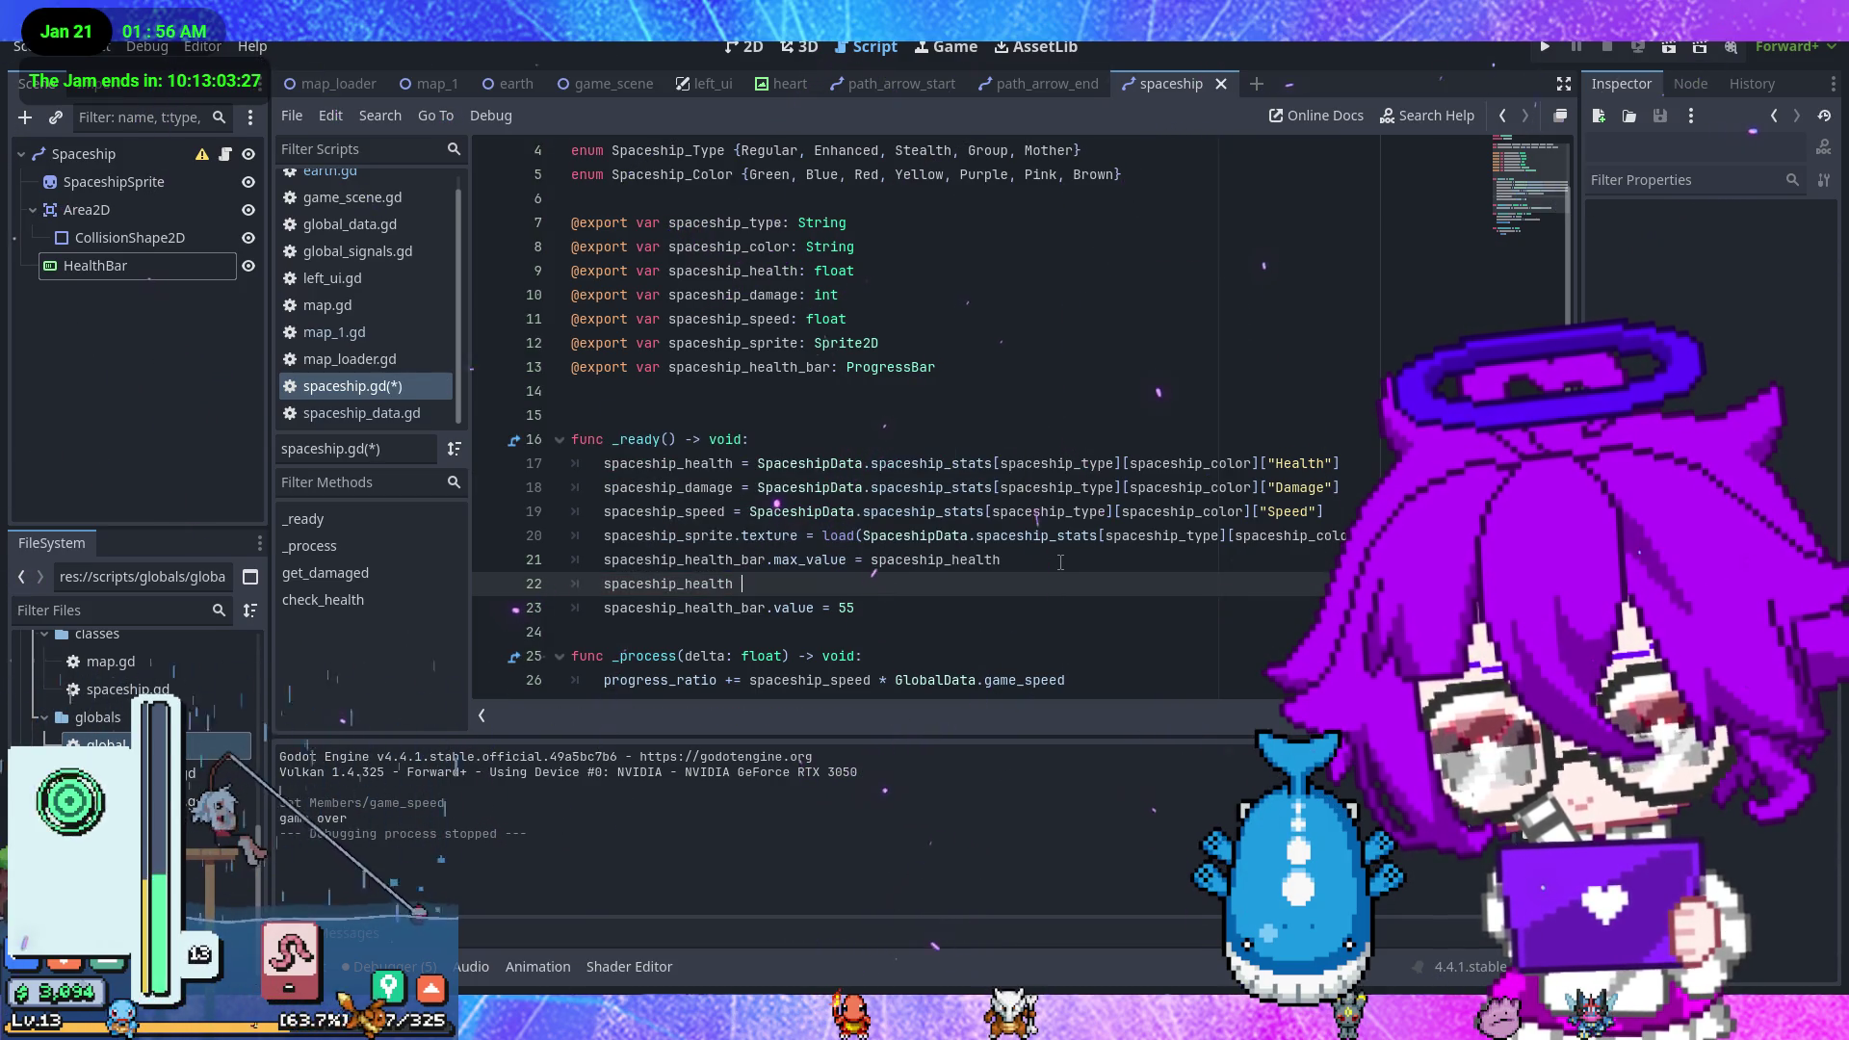
{"action": "type", "text": "= 55"}
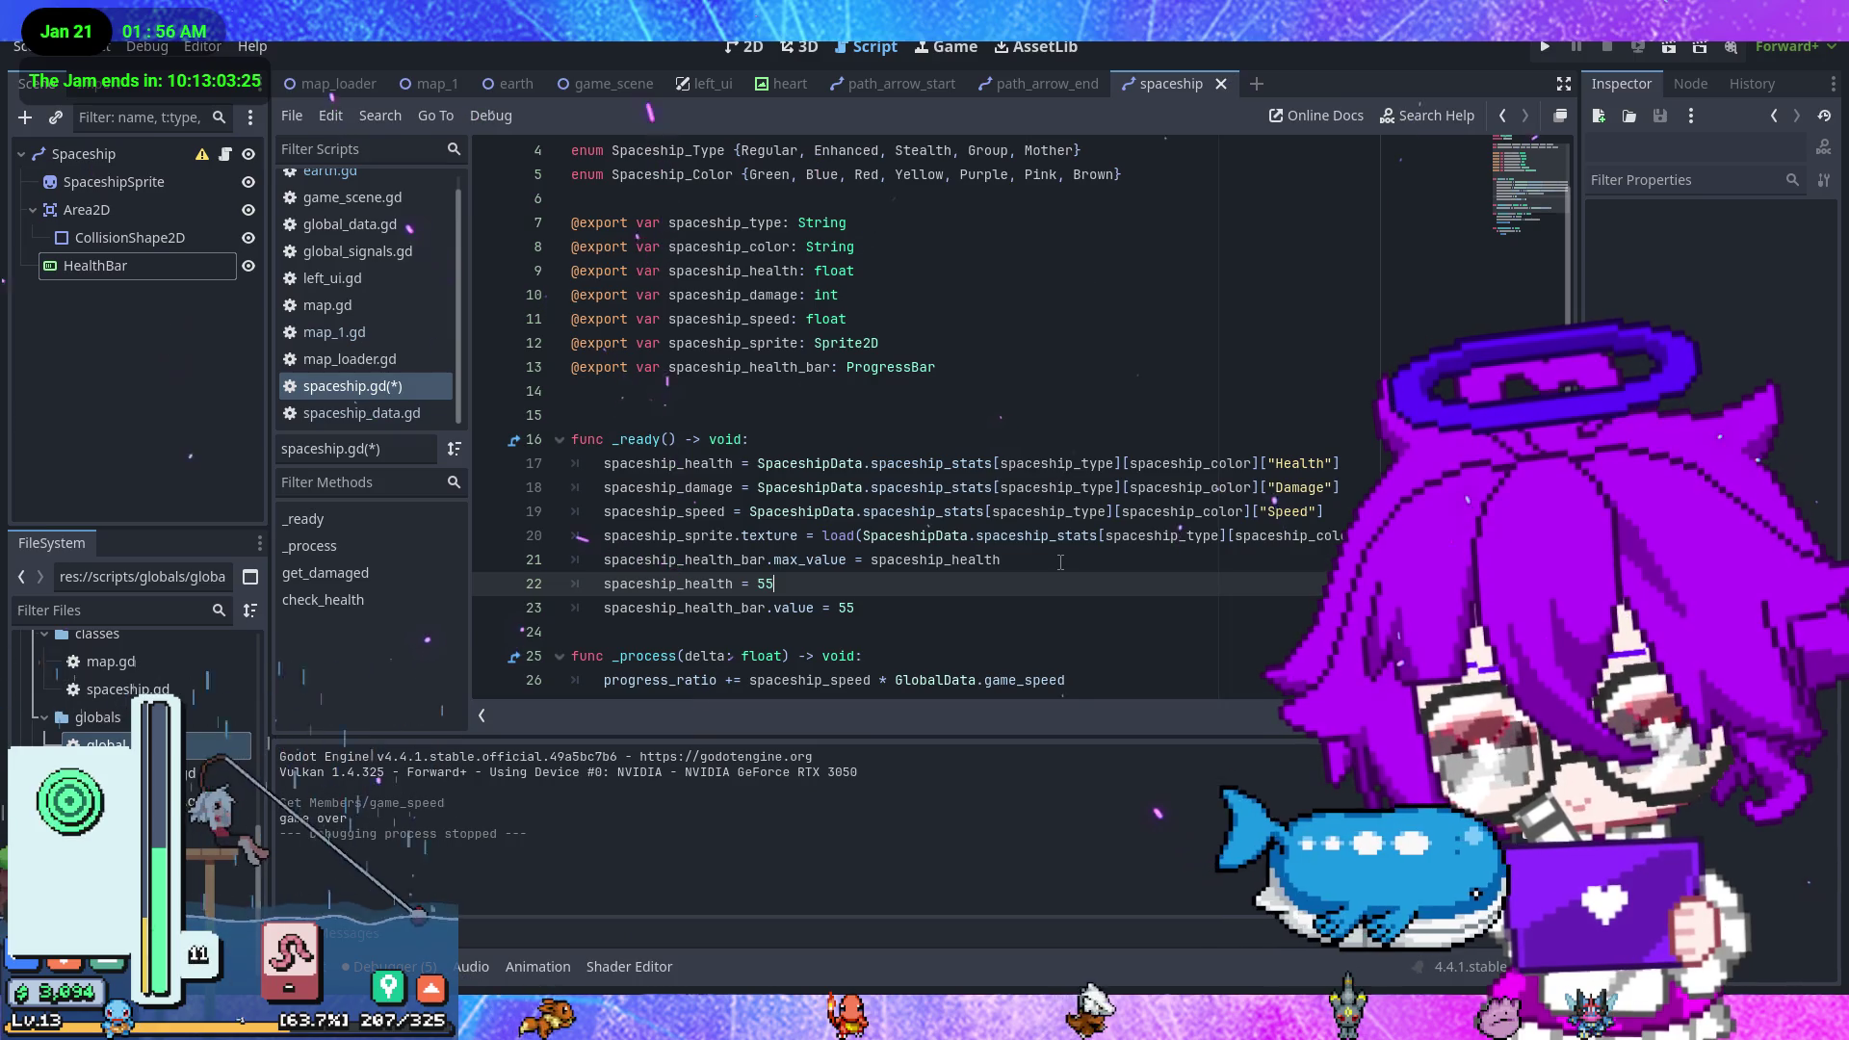
- Set the health bar value back to spaceship_health and save spaceship.gd
{"action": "left_click", "coordinate": [887, 610]}
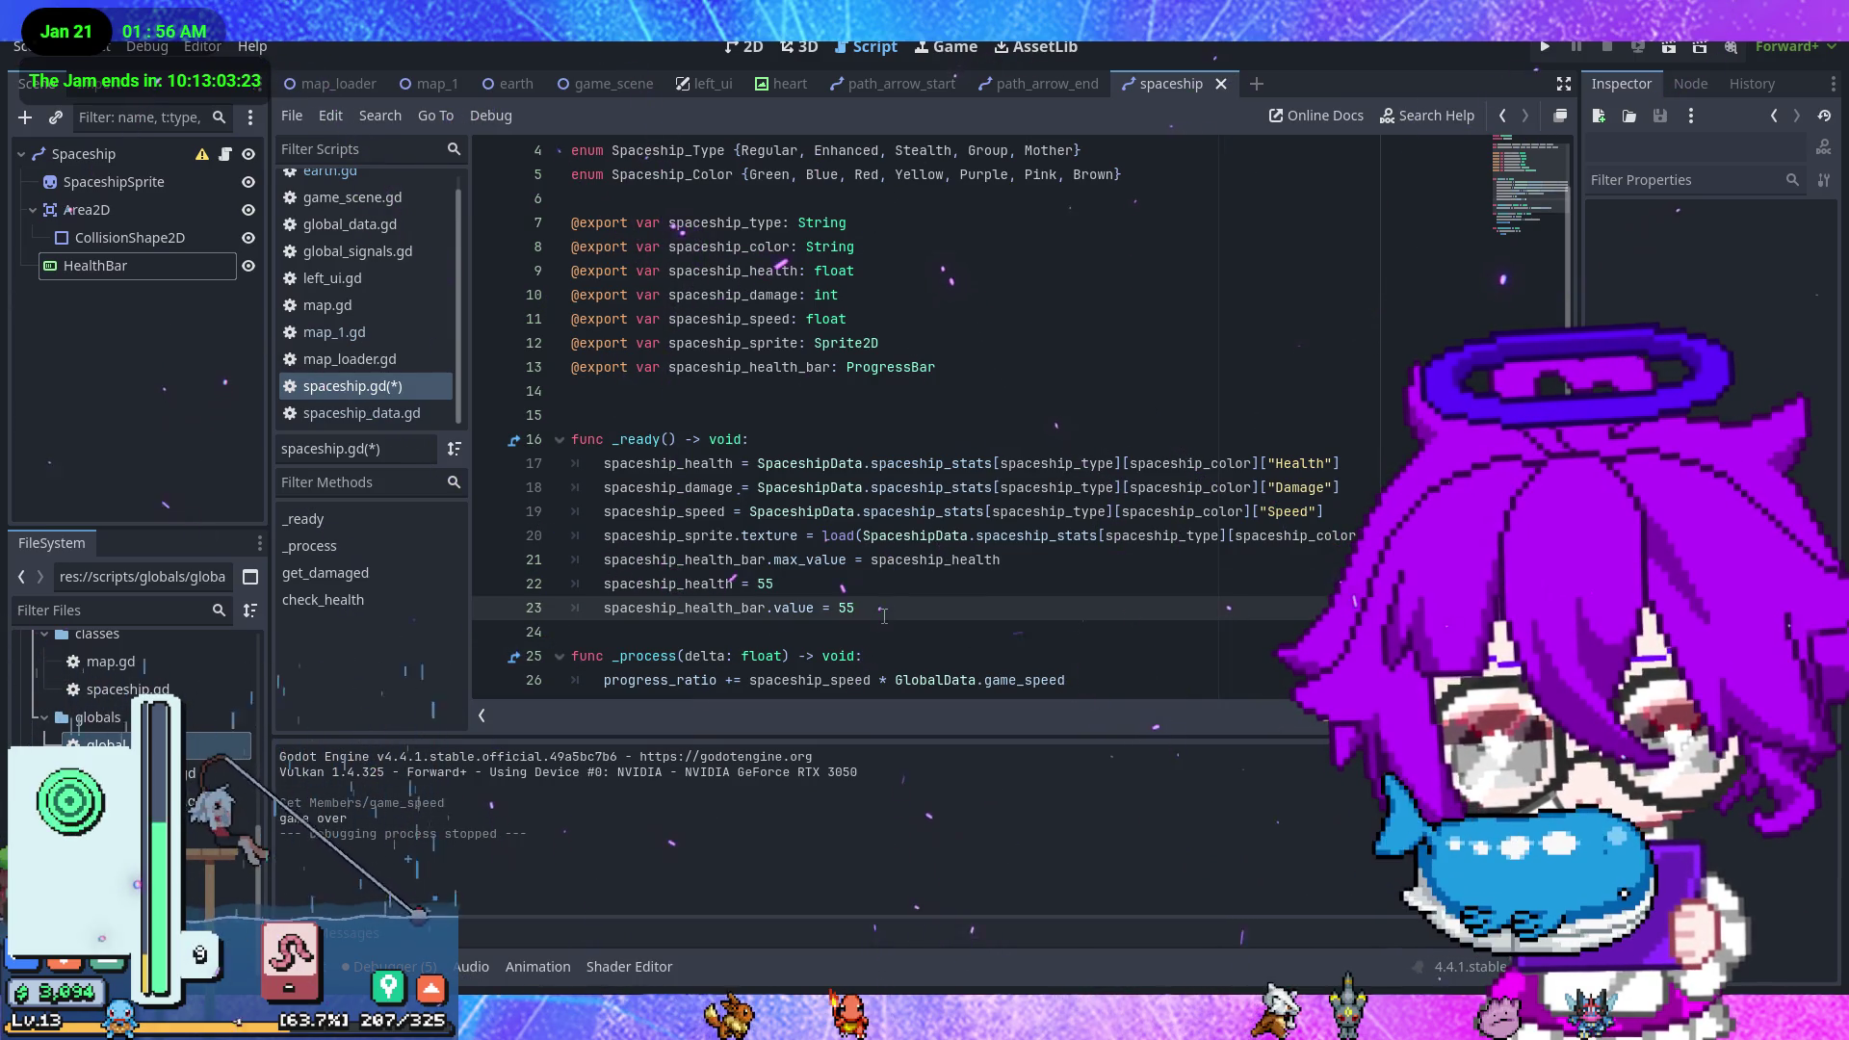
{"action": "type", "text": "space"}
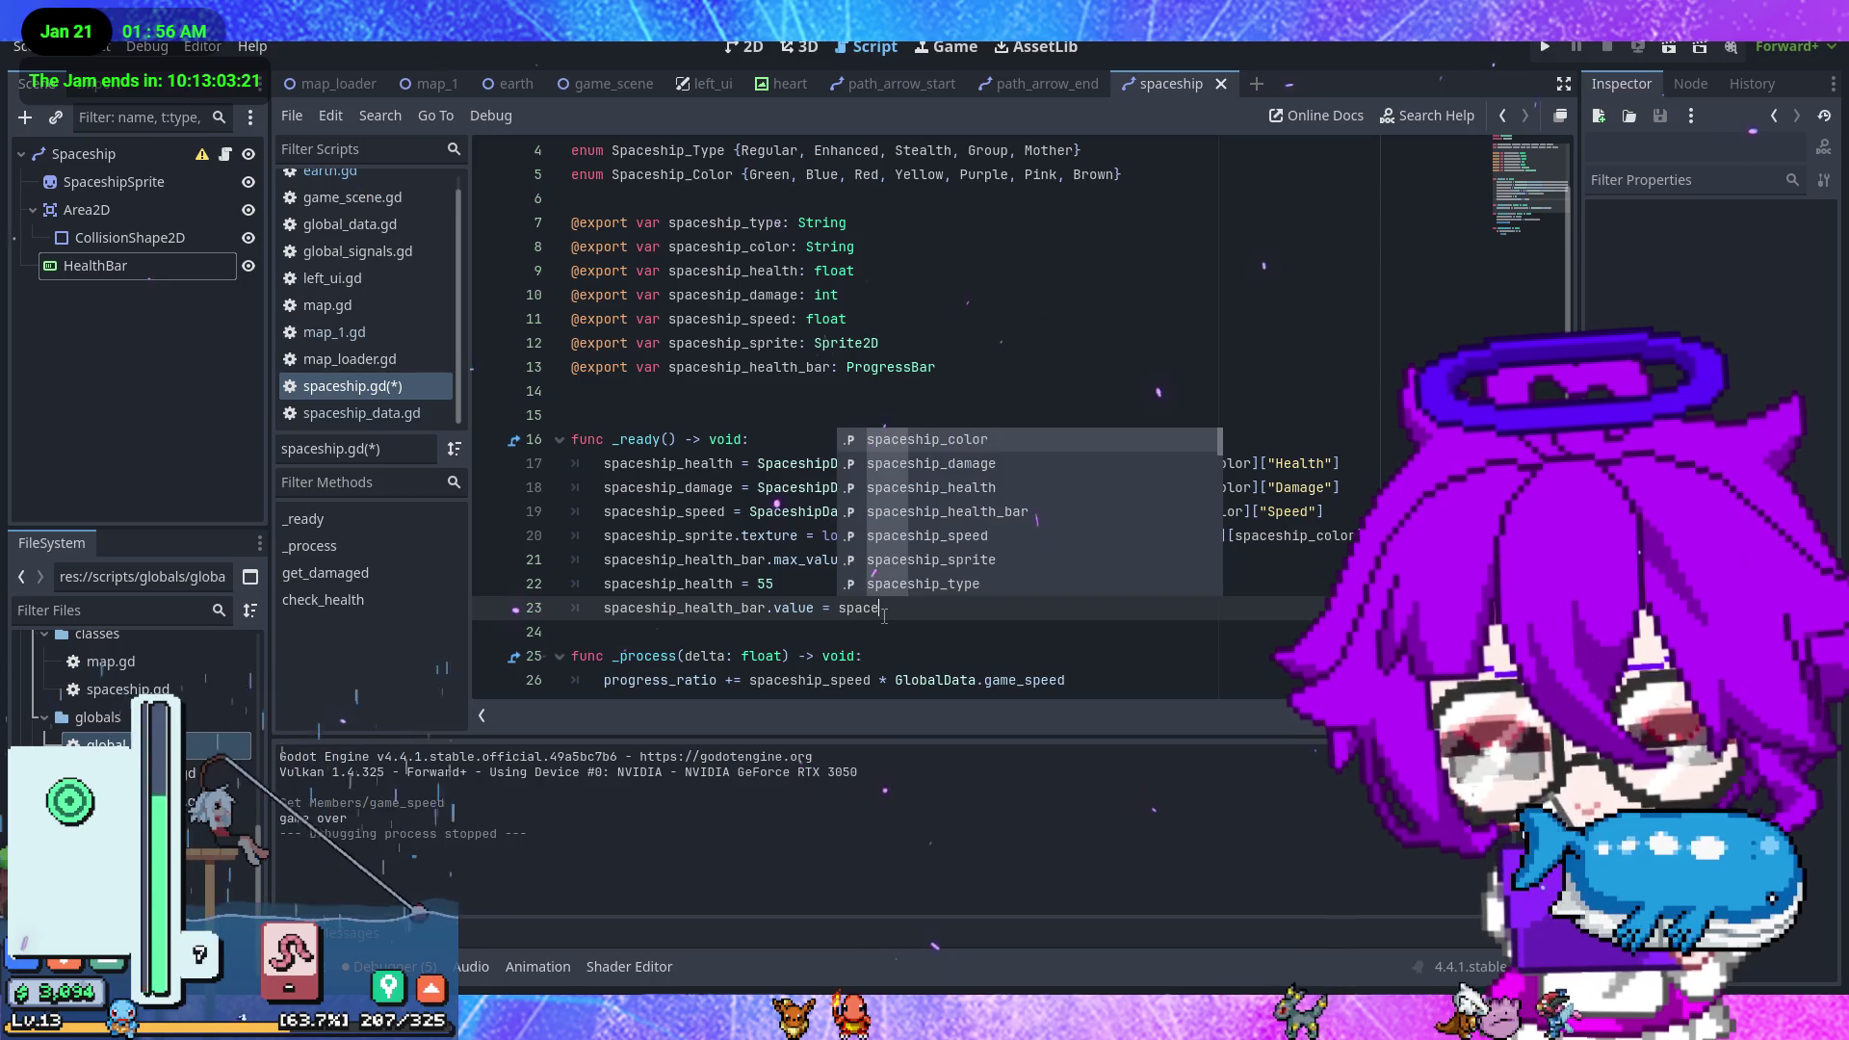
{"action": "key", "text": "Down"}
{"action": "key", "text": "Down"}
{"action": "key", "text": "Return"}
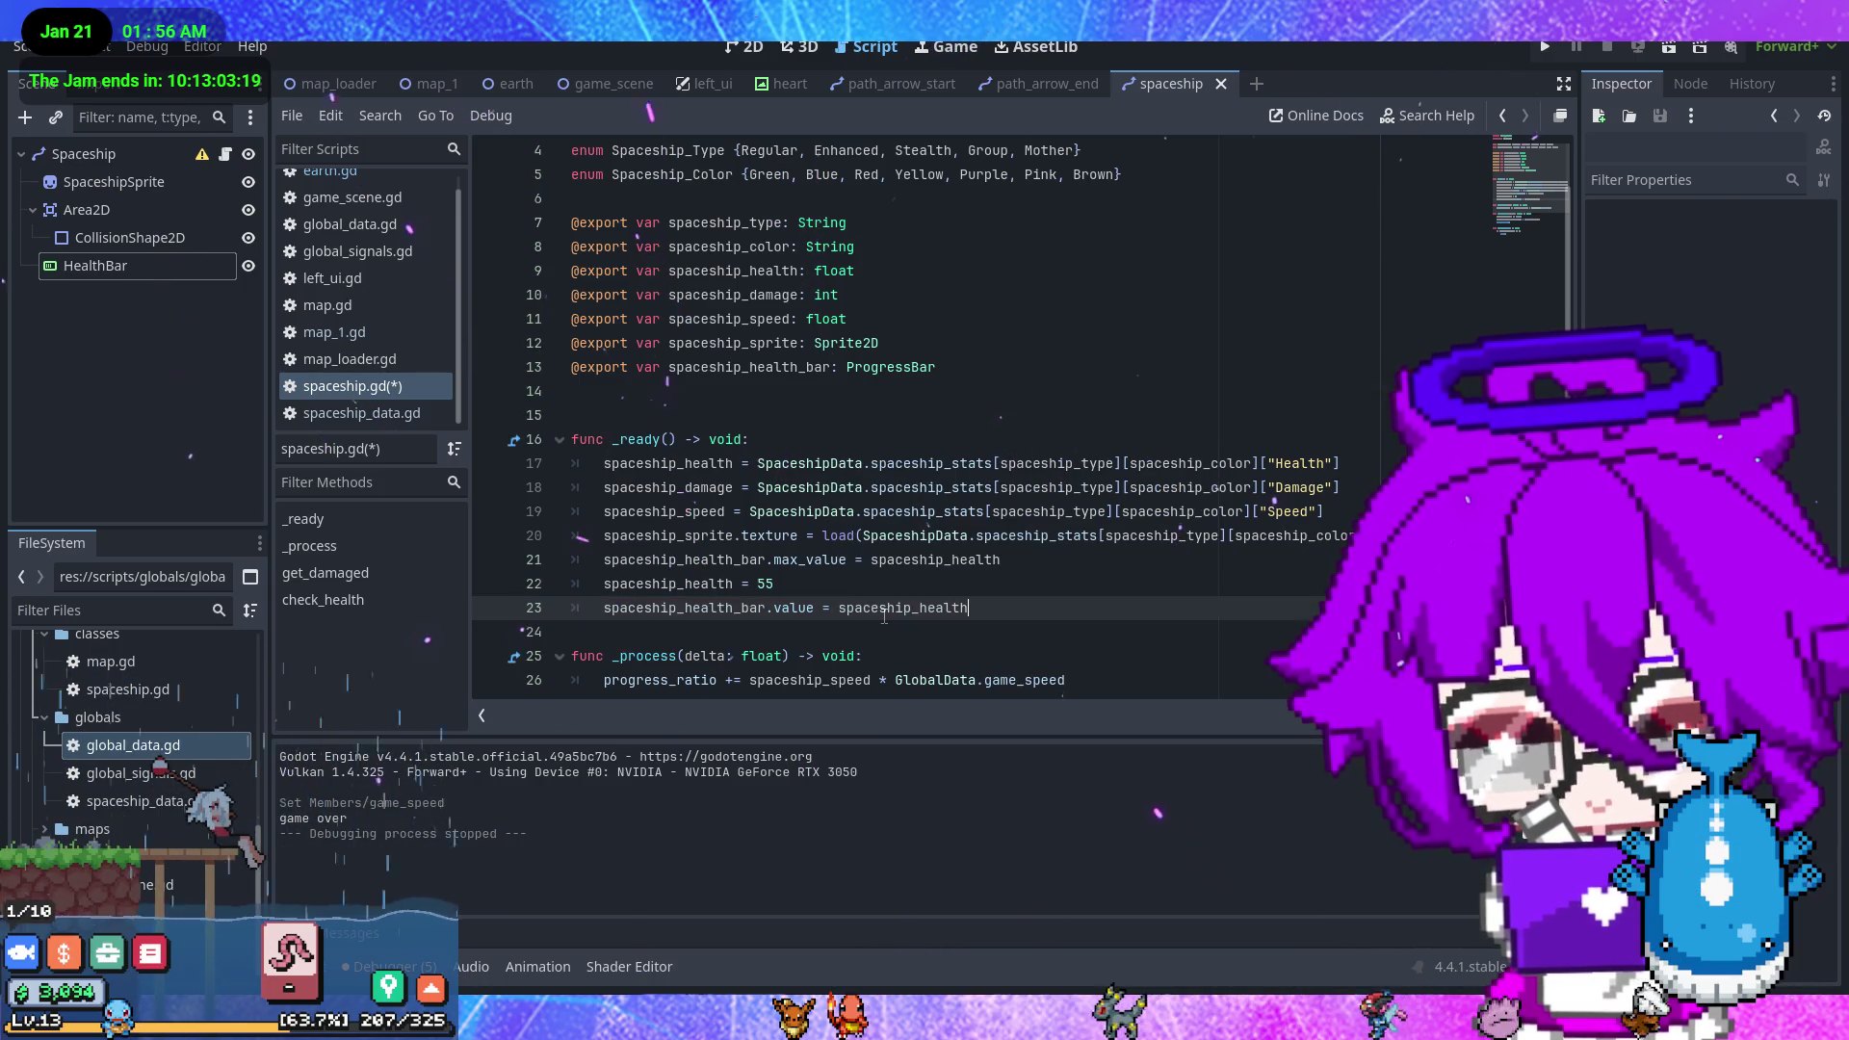
{"action": "key", "text": "ctrl+s"}
{"action": "scroll", "coordinate": [906, 609], "scroll_direction": "down", "scroll_amount": 3}
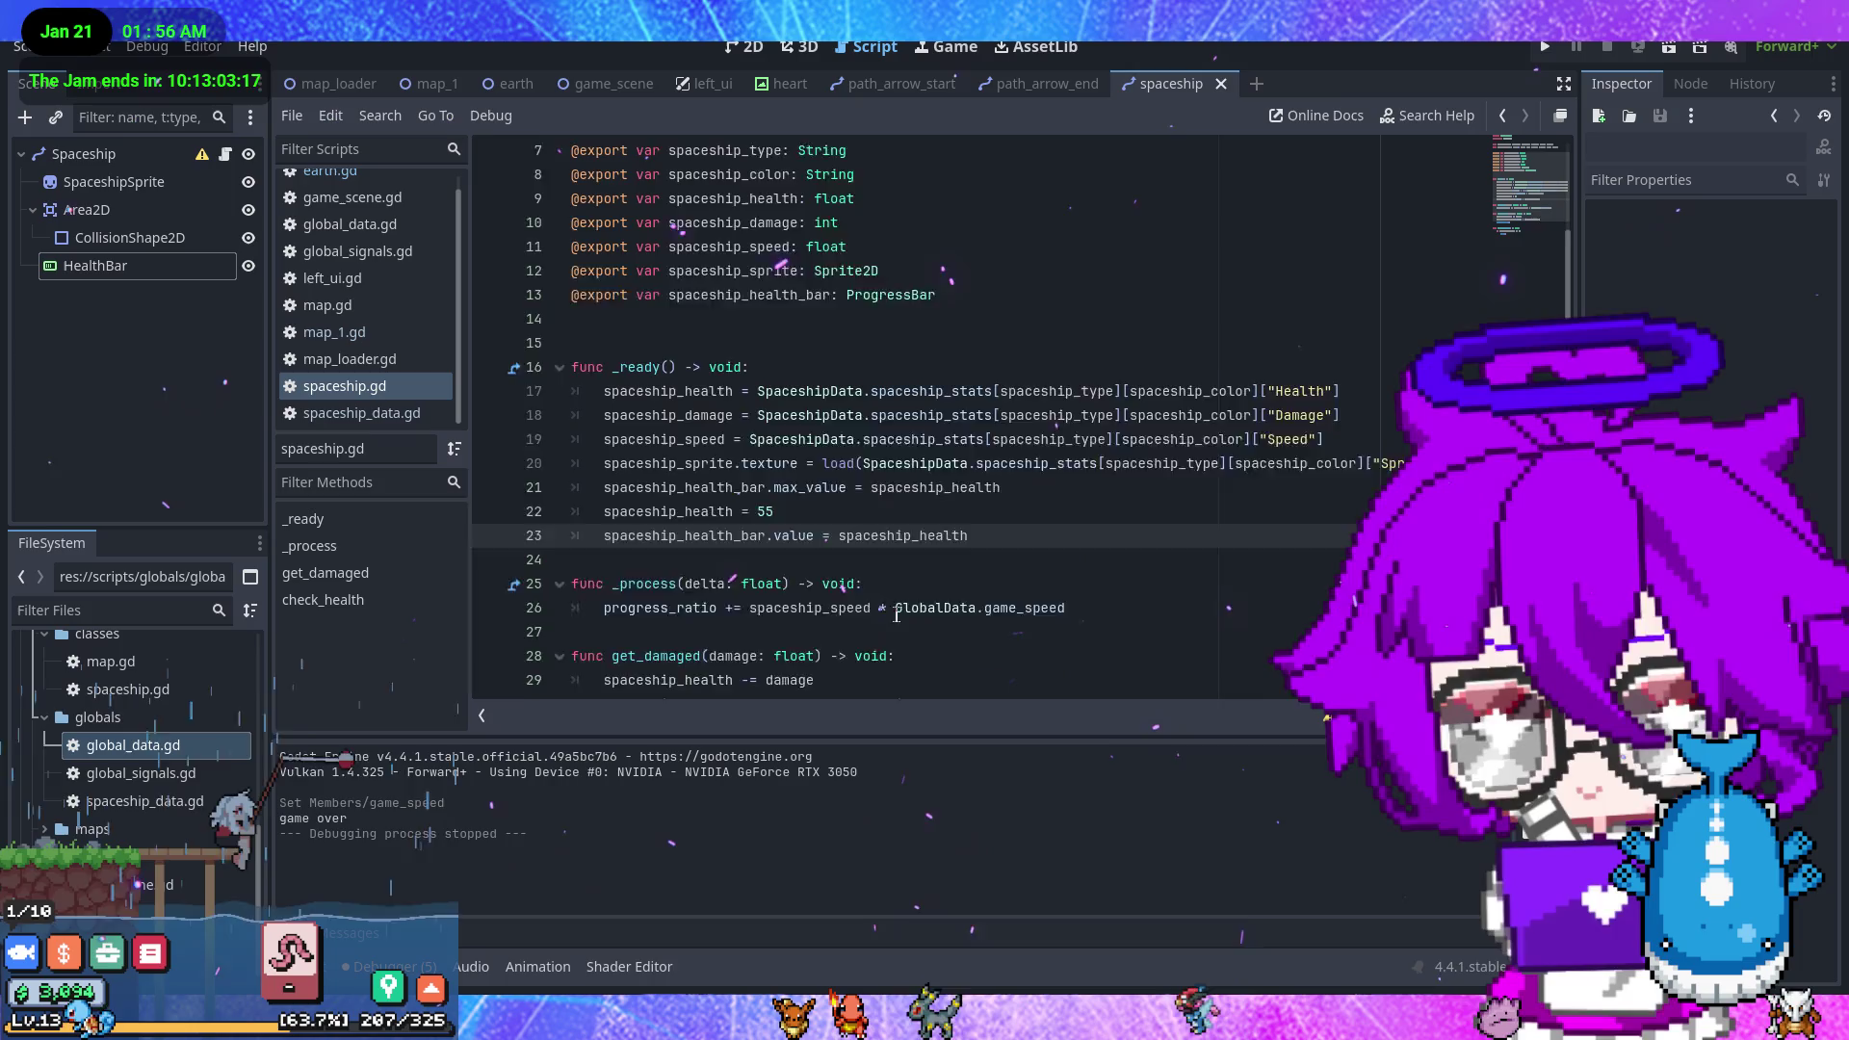
{"action": "scroll", "coordinate": [932, 589], "scroll_direction": "down", "scroll_amount": 1}
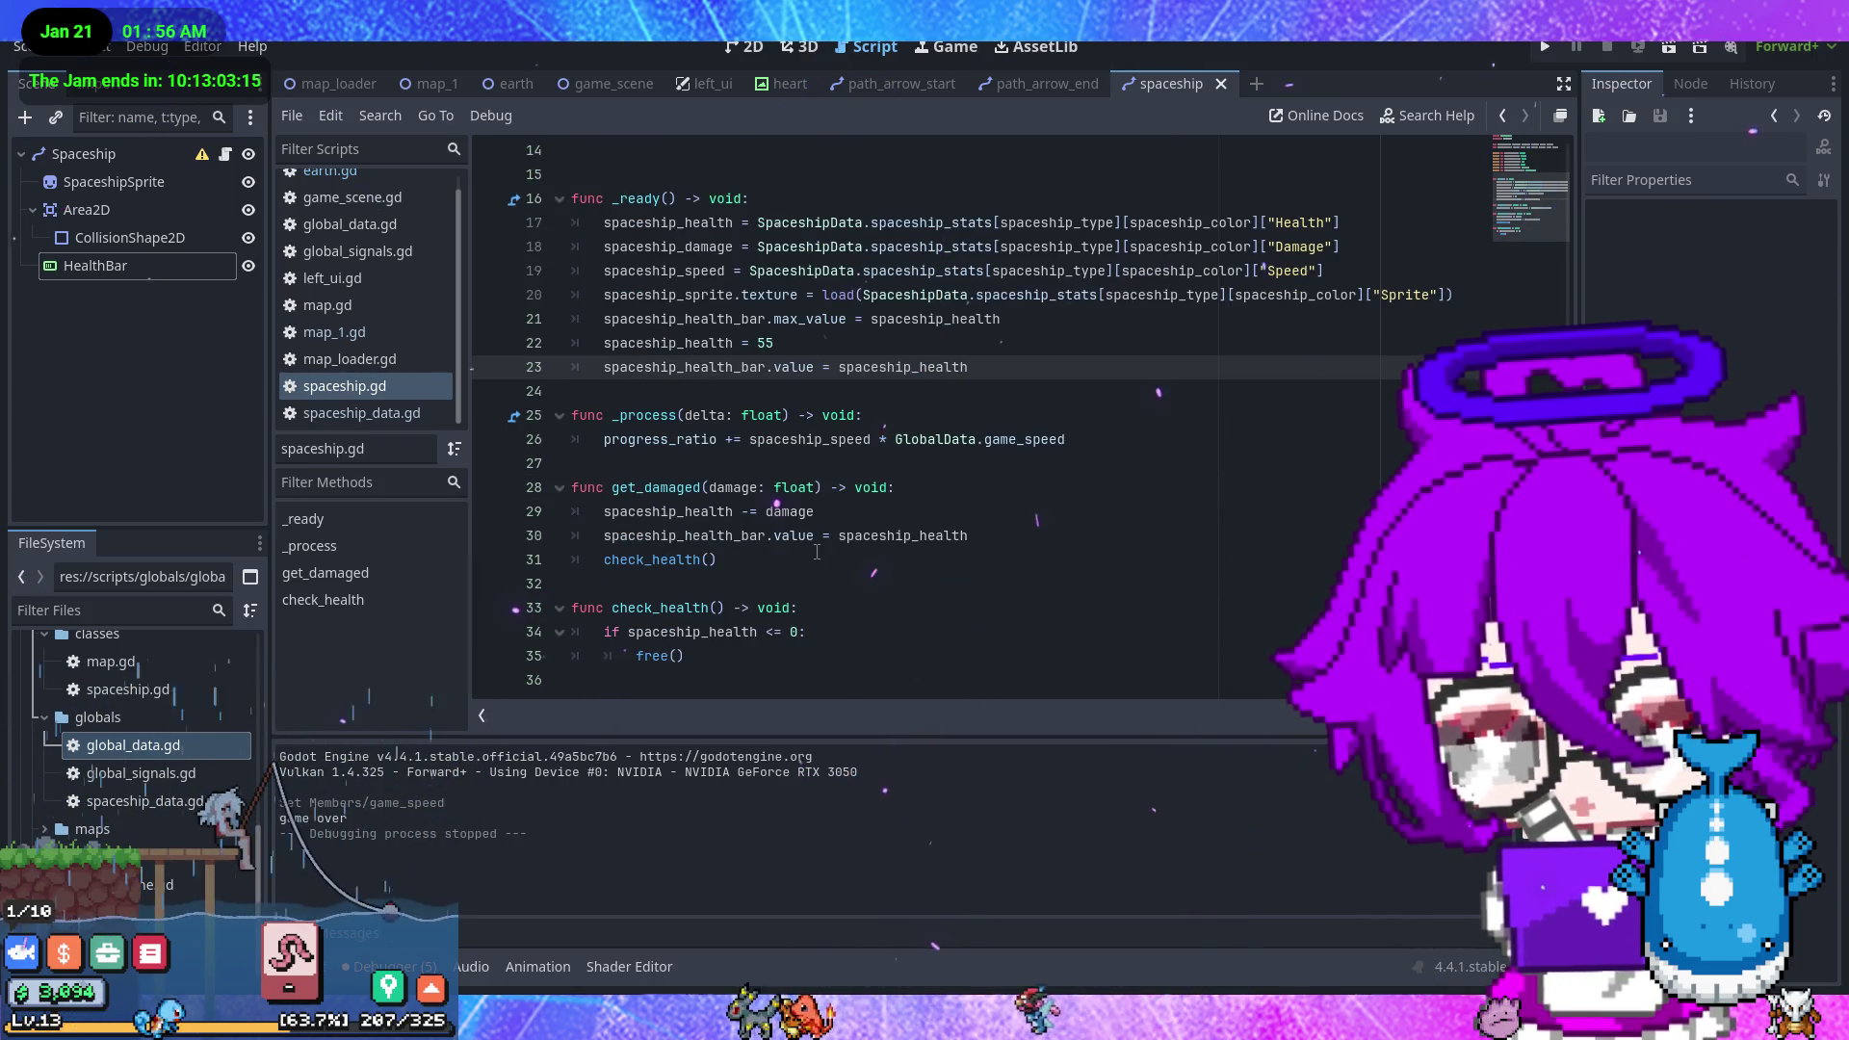
{"action": "left_click", "coordinate": [1000, 541]}
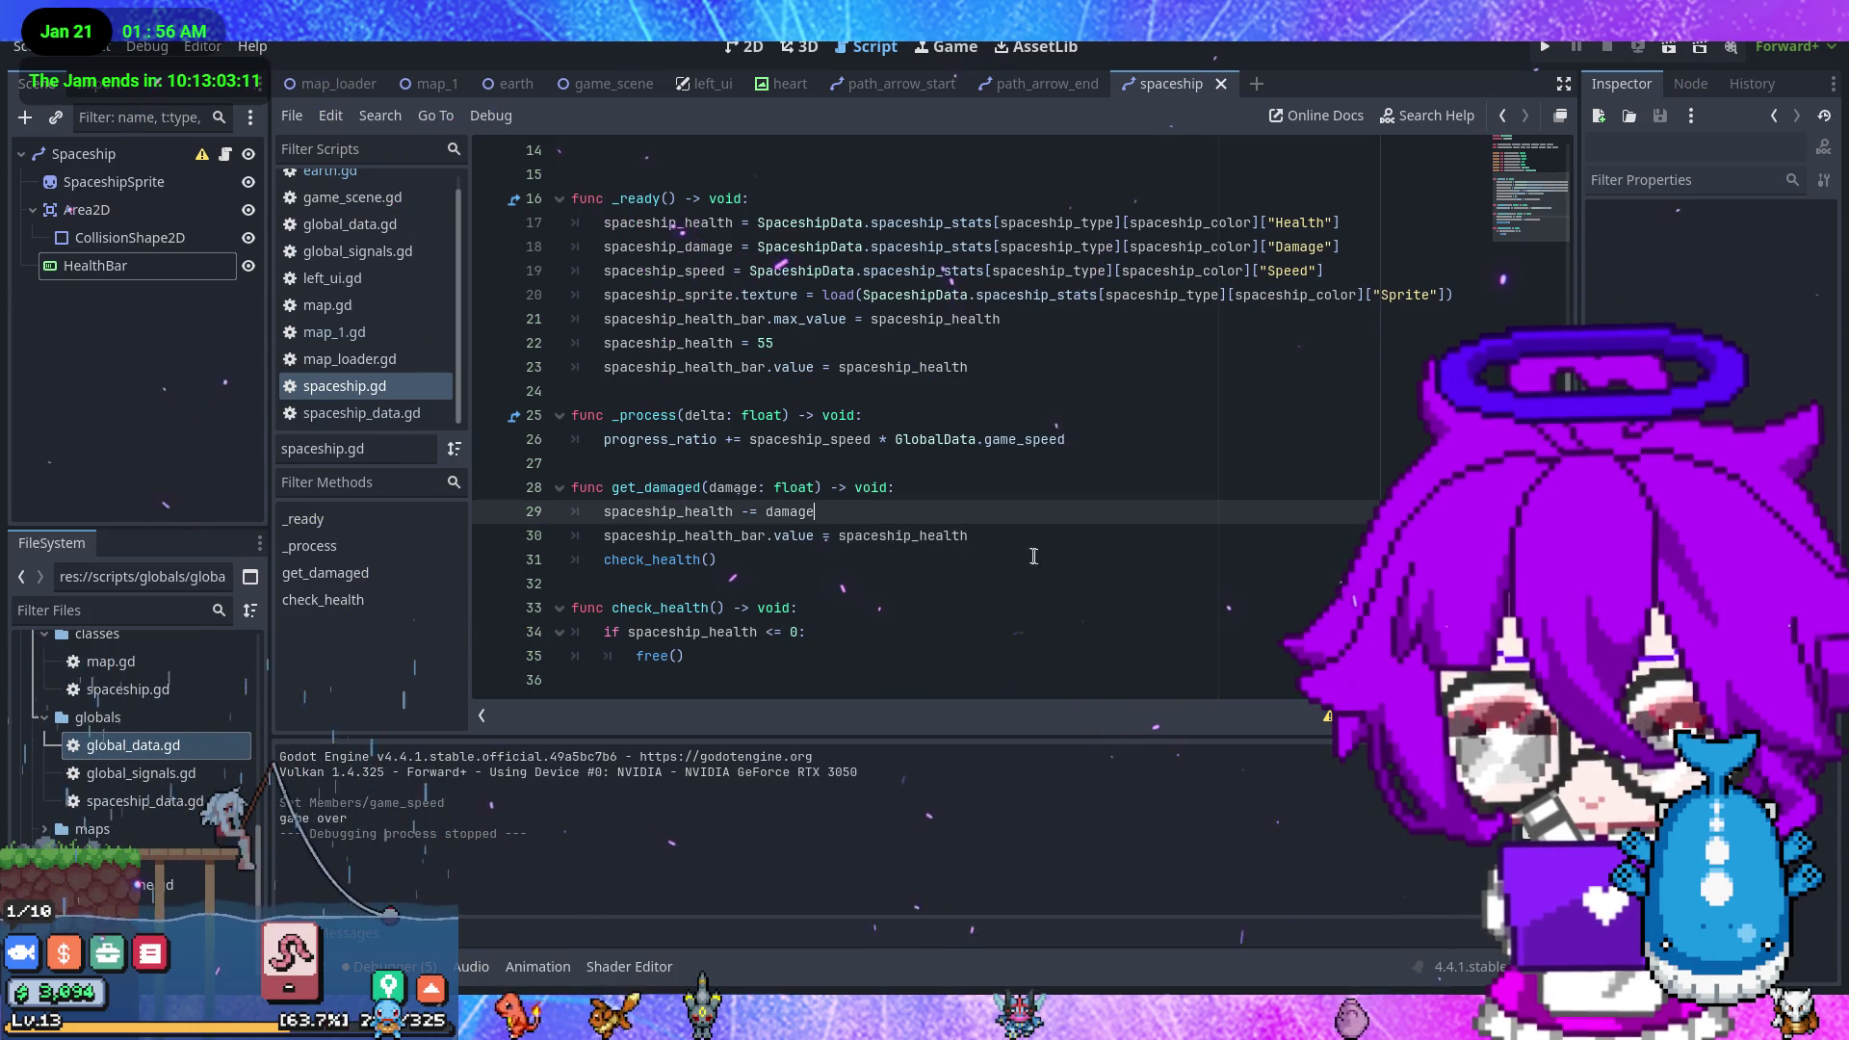
- Run the game at Game Speed 4 until a dying ship triggers the 'Attempted to free a locked object' error
{"action": "left_click", "coordinate": [1551, 54]}
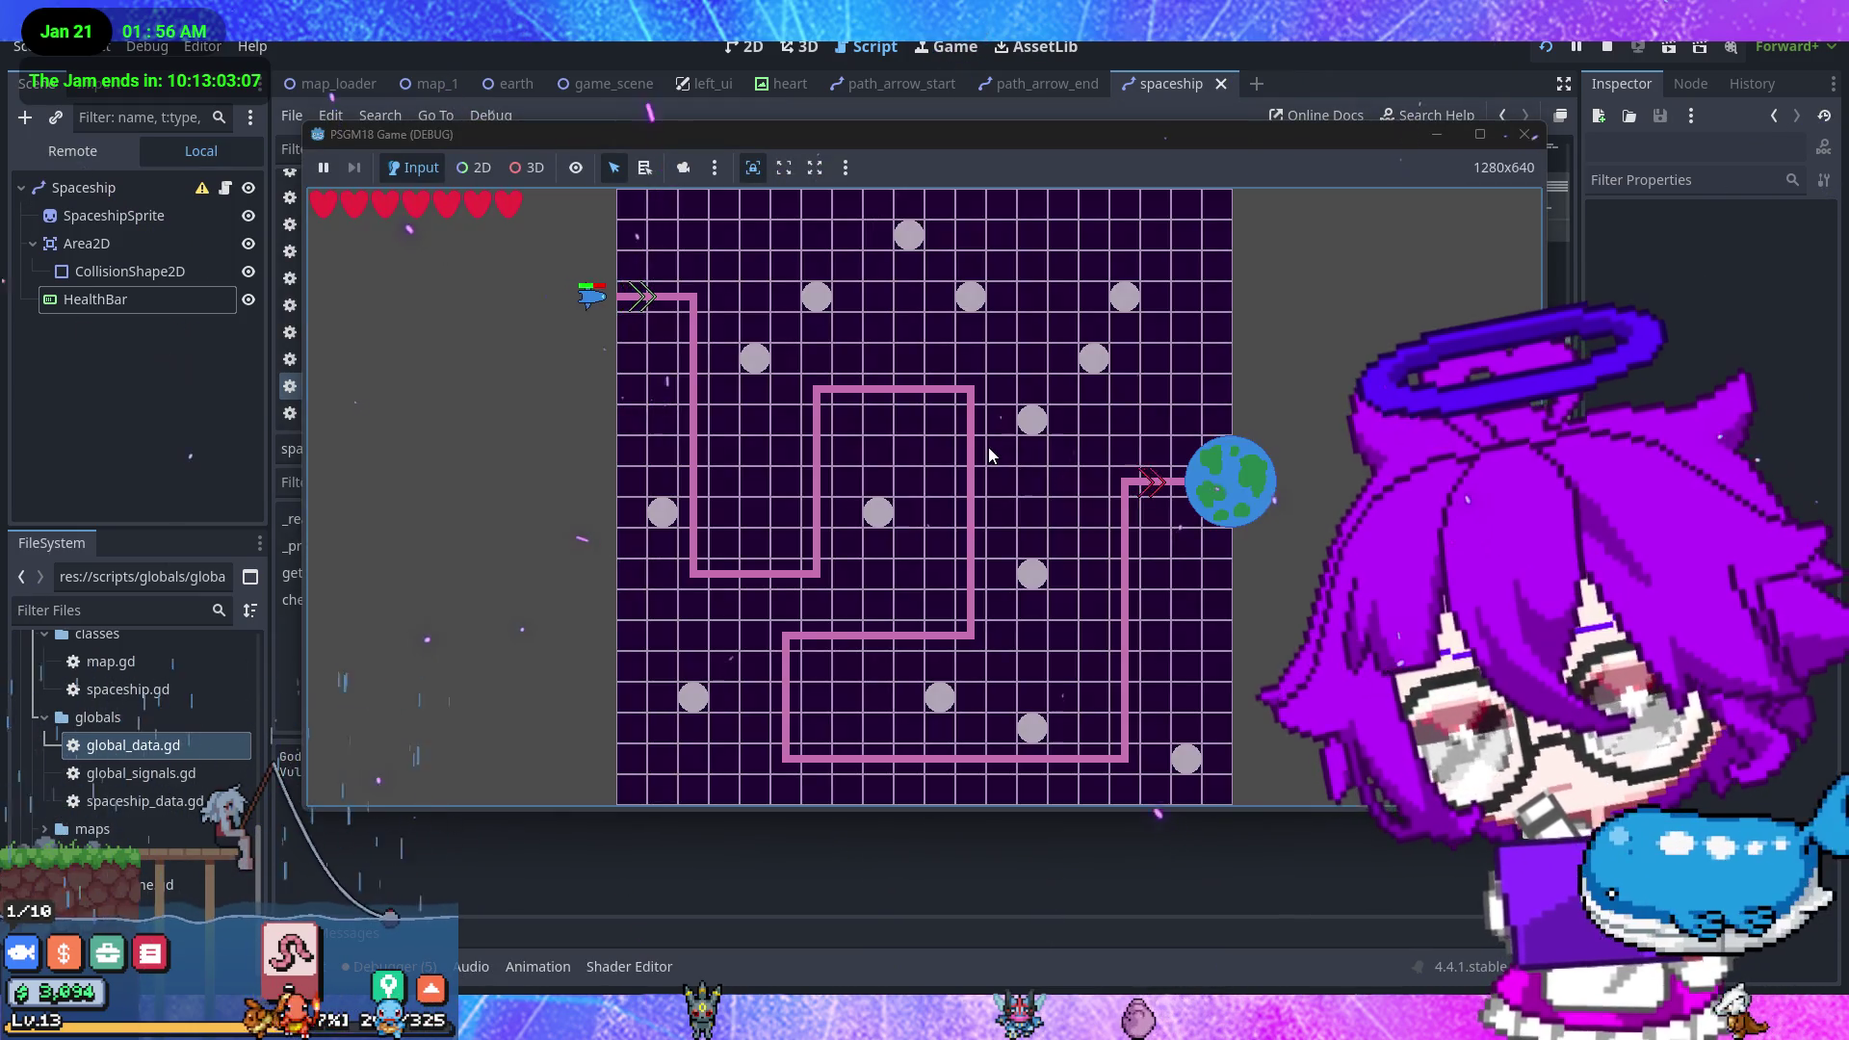
{"action": "left_click", "coordinate": [72, 151]}
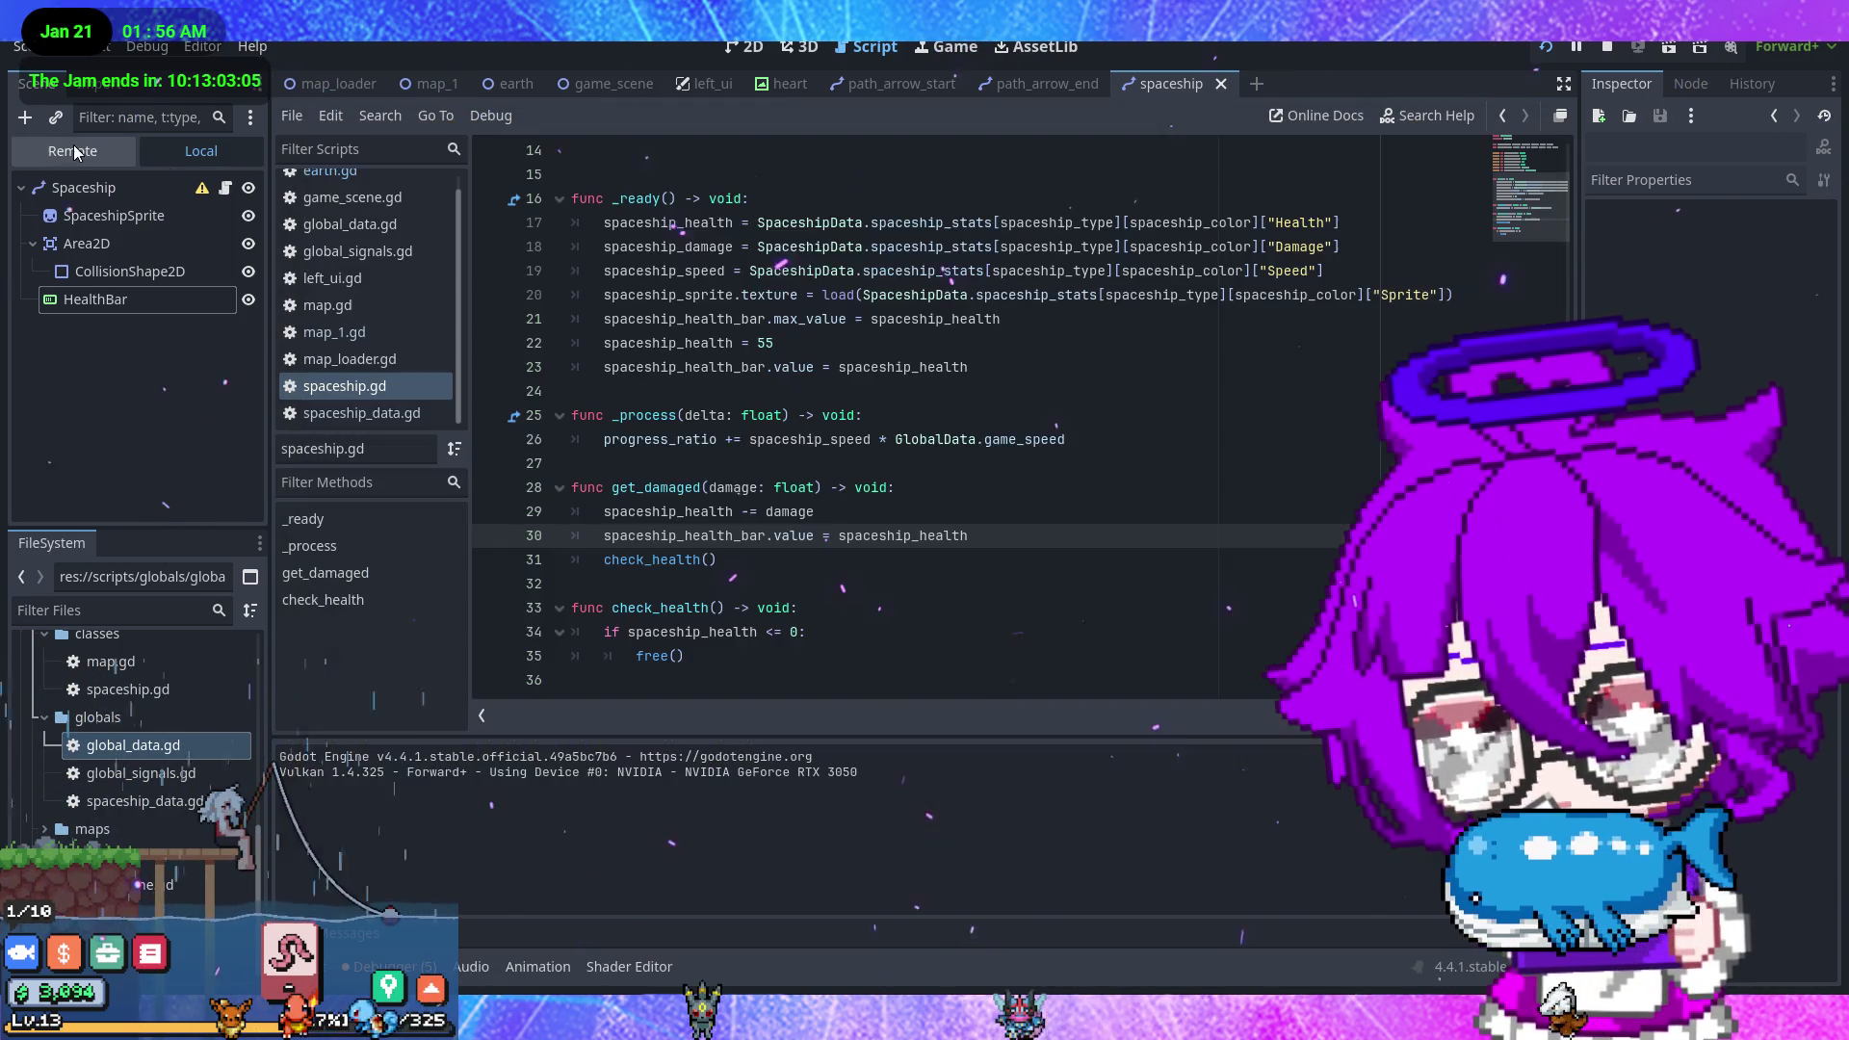
{"action": "left_click", "coordinate": [128, 225]}
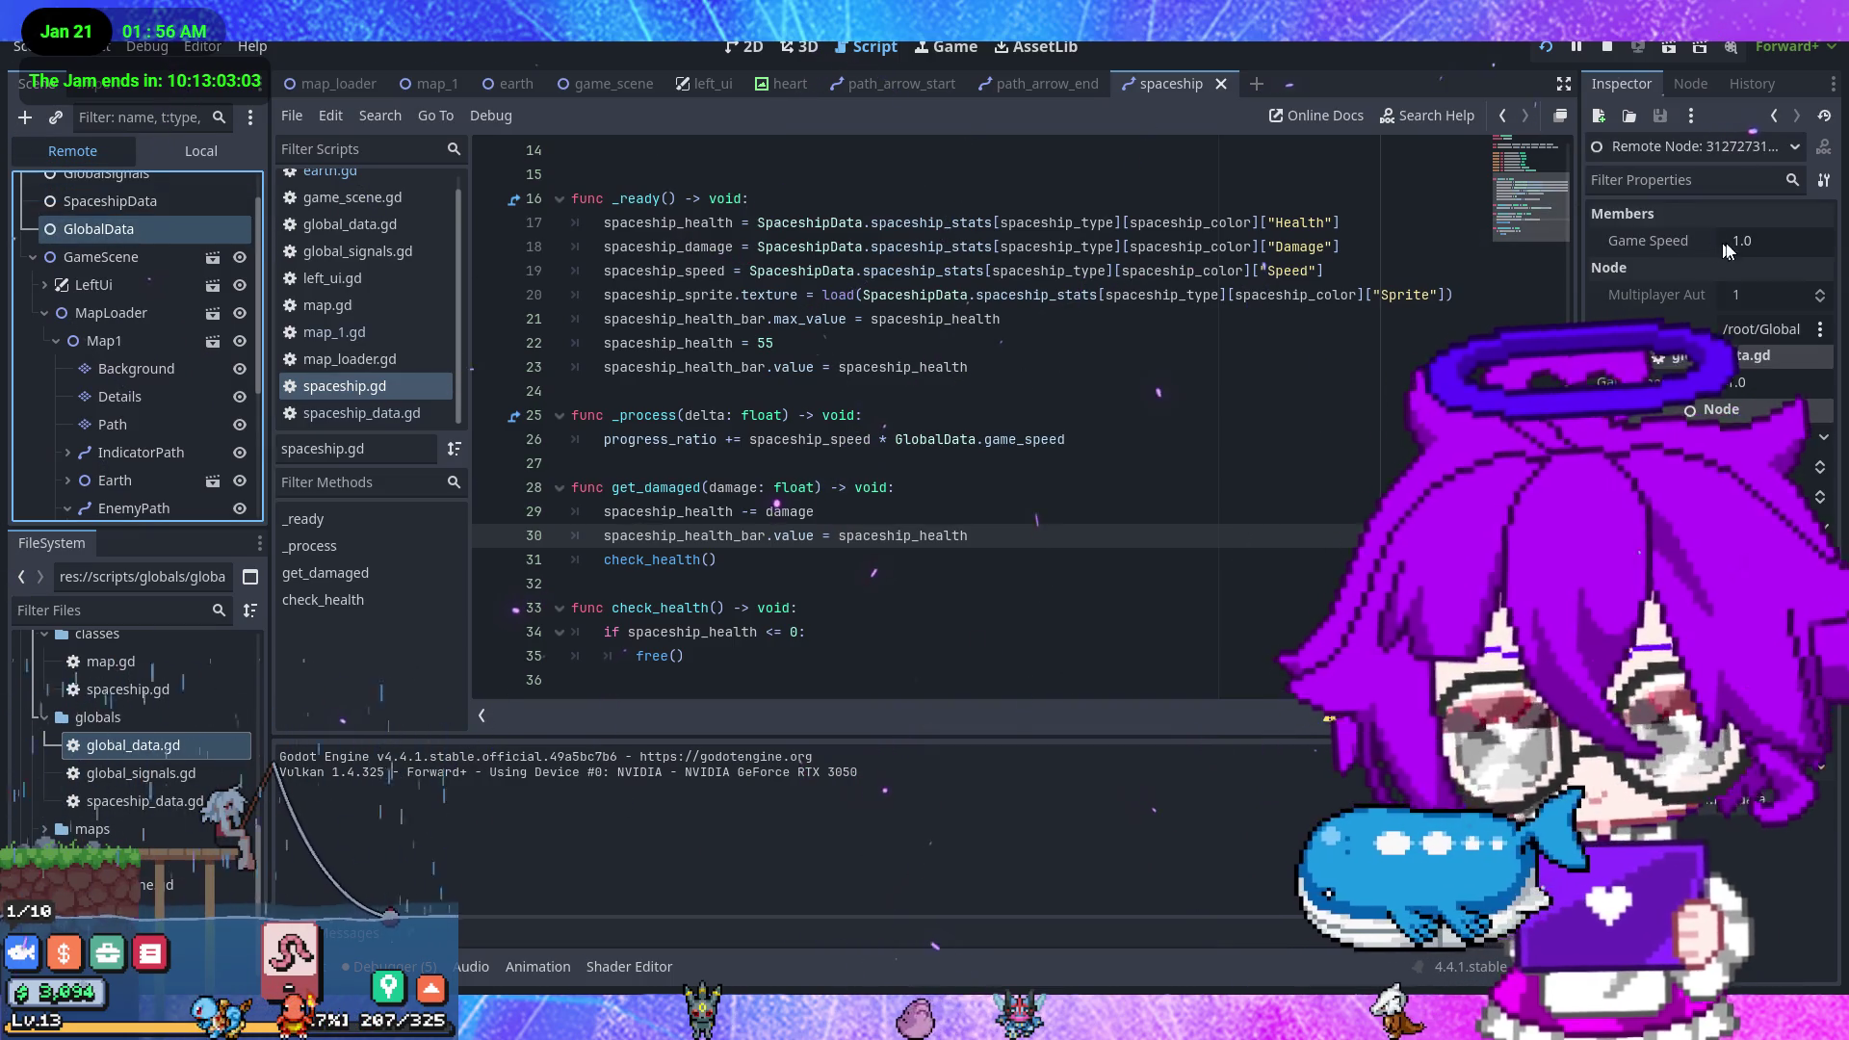
{"action": "type", "text": "4"}
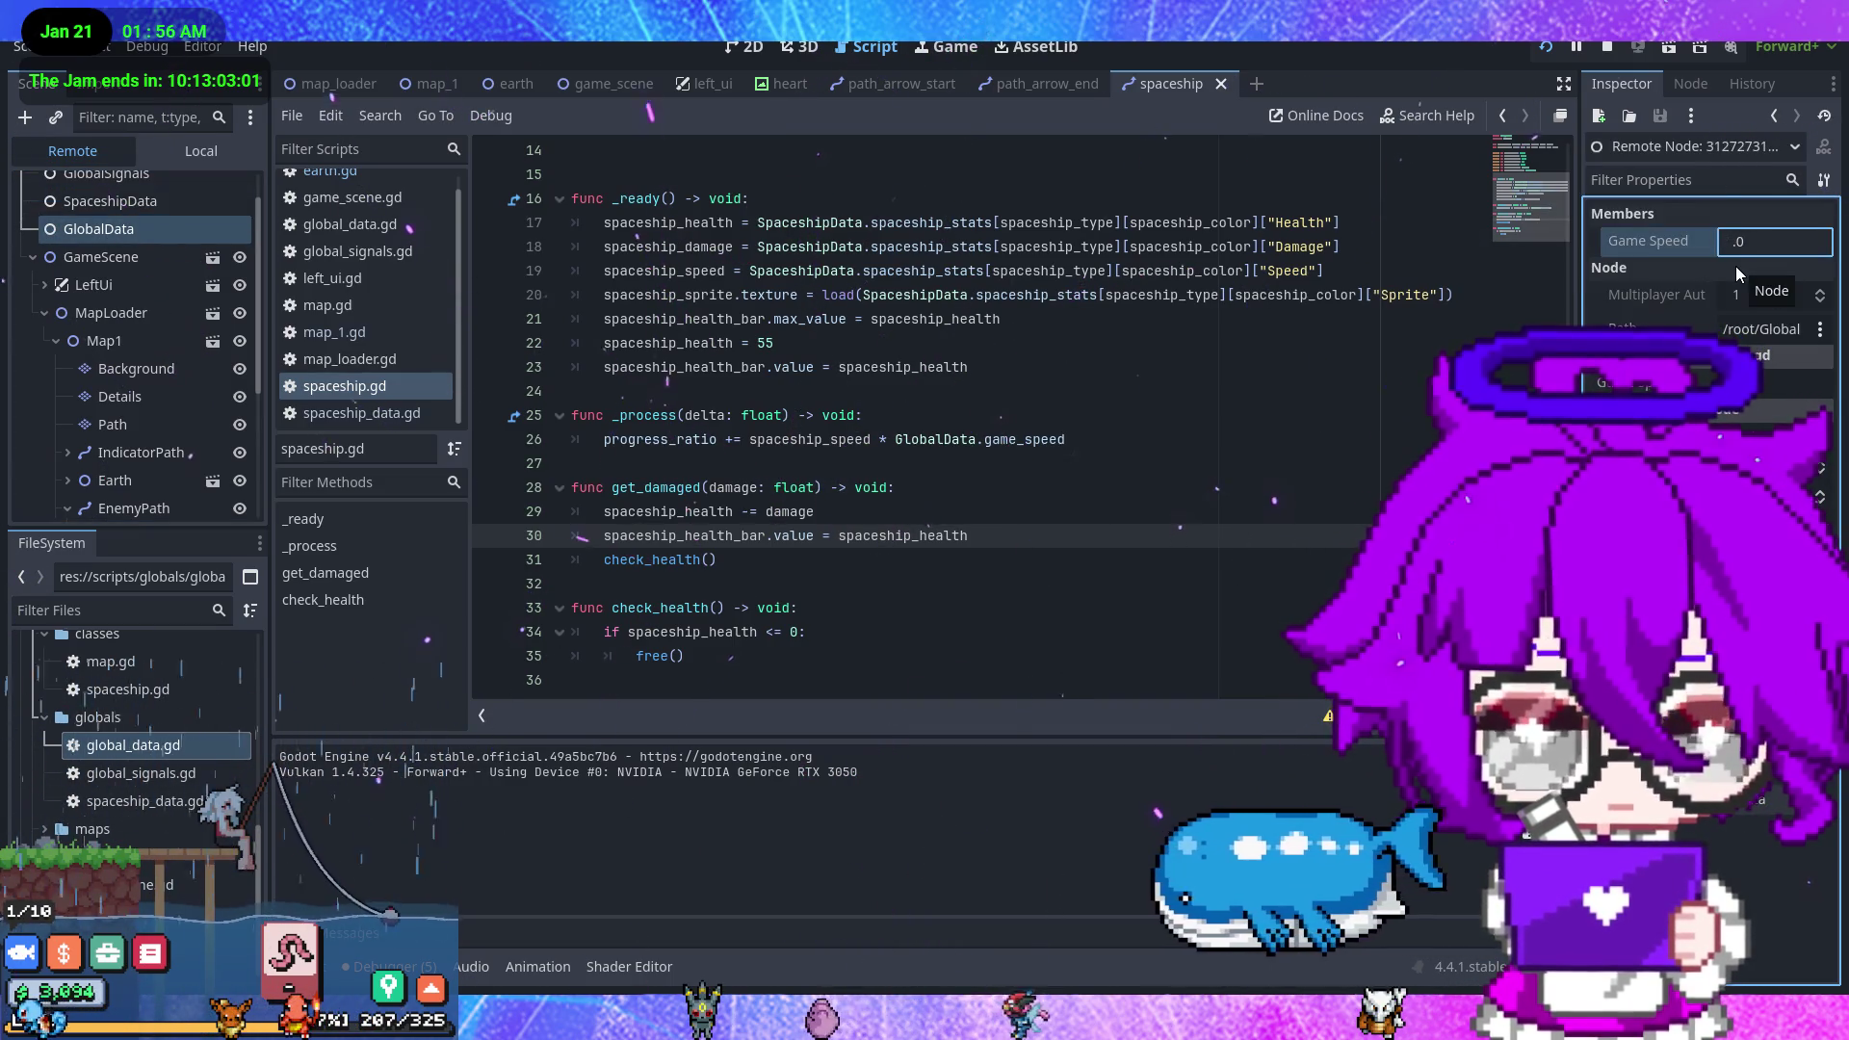
{"action": "key", "text": "Return"}
{"action": "key", "text": "alt+Tab"}
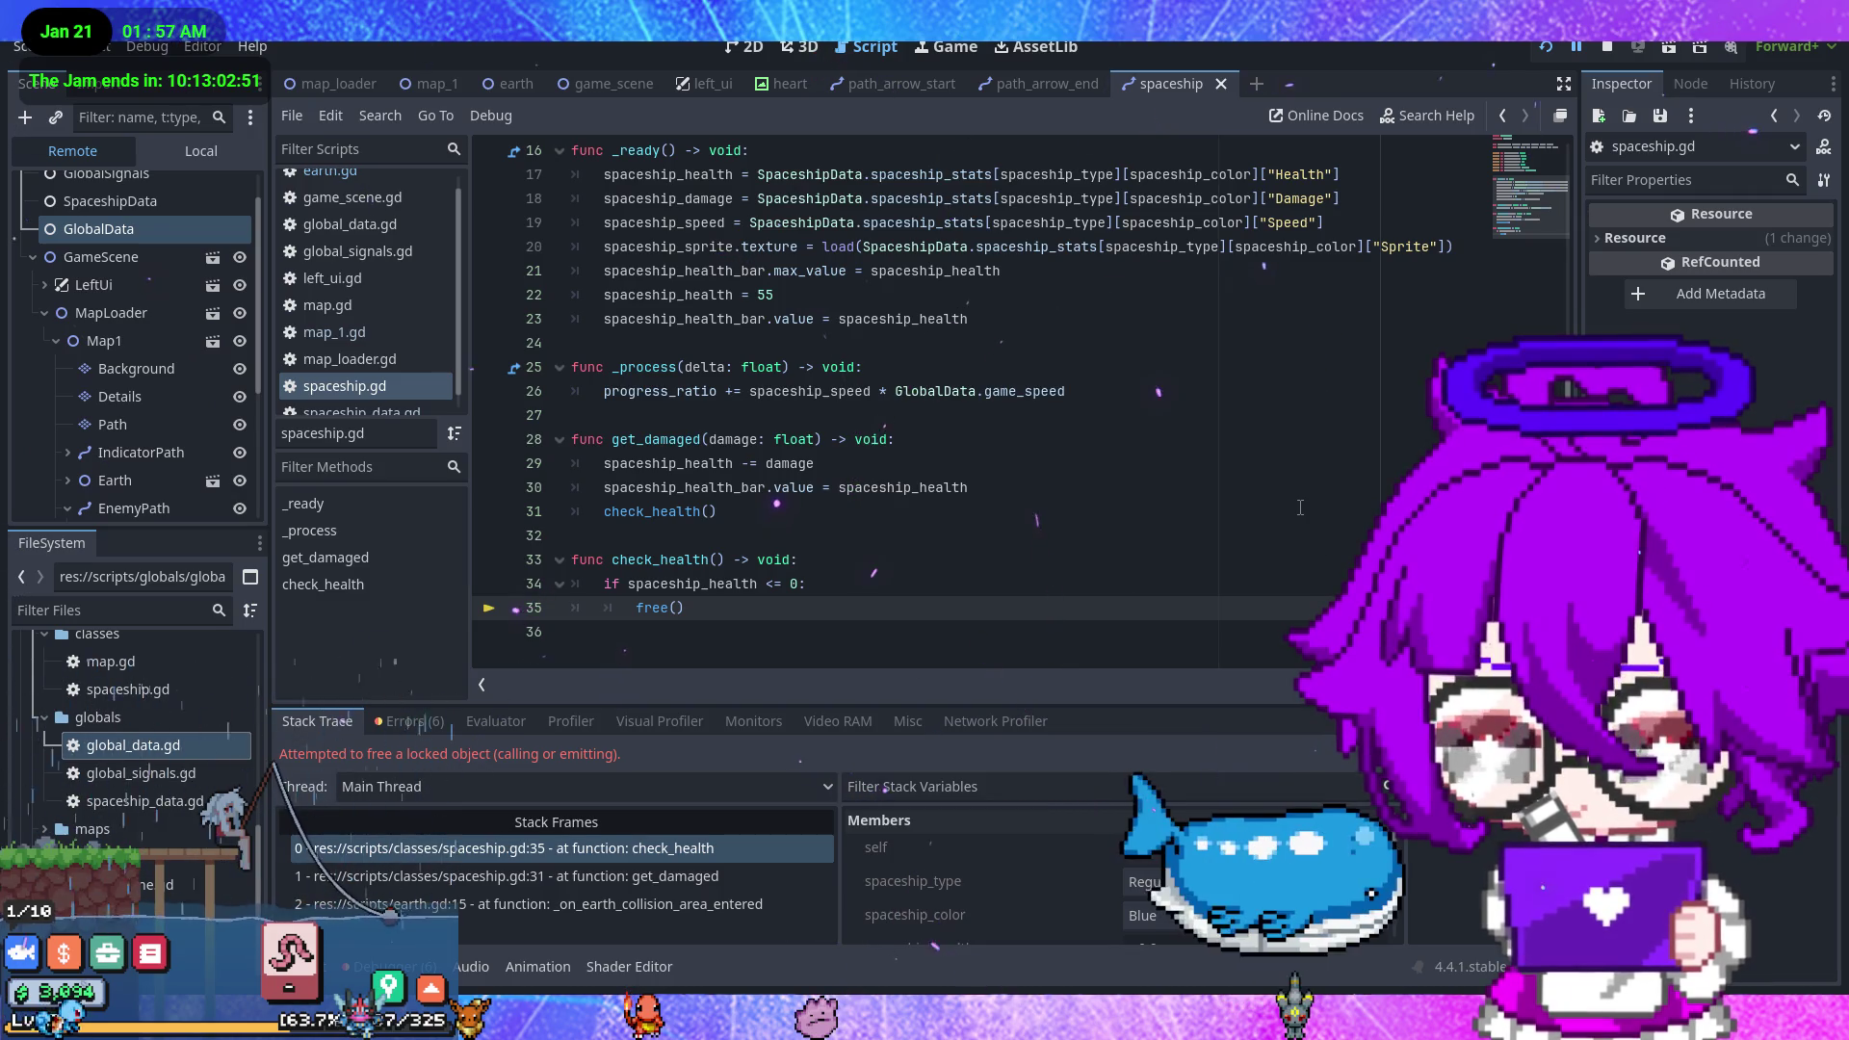
- Change free() to queue_free() on line 35 of check_health, save, and relaunch the game
{"action": "left_click", "coordinate": [769, 617]}
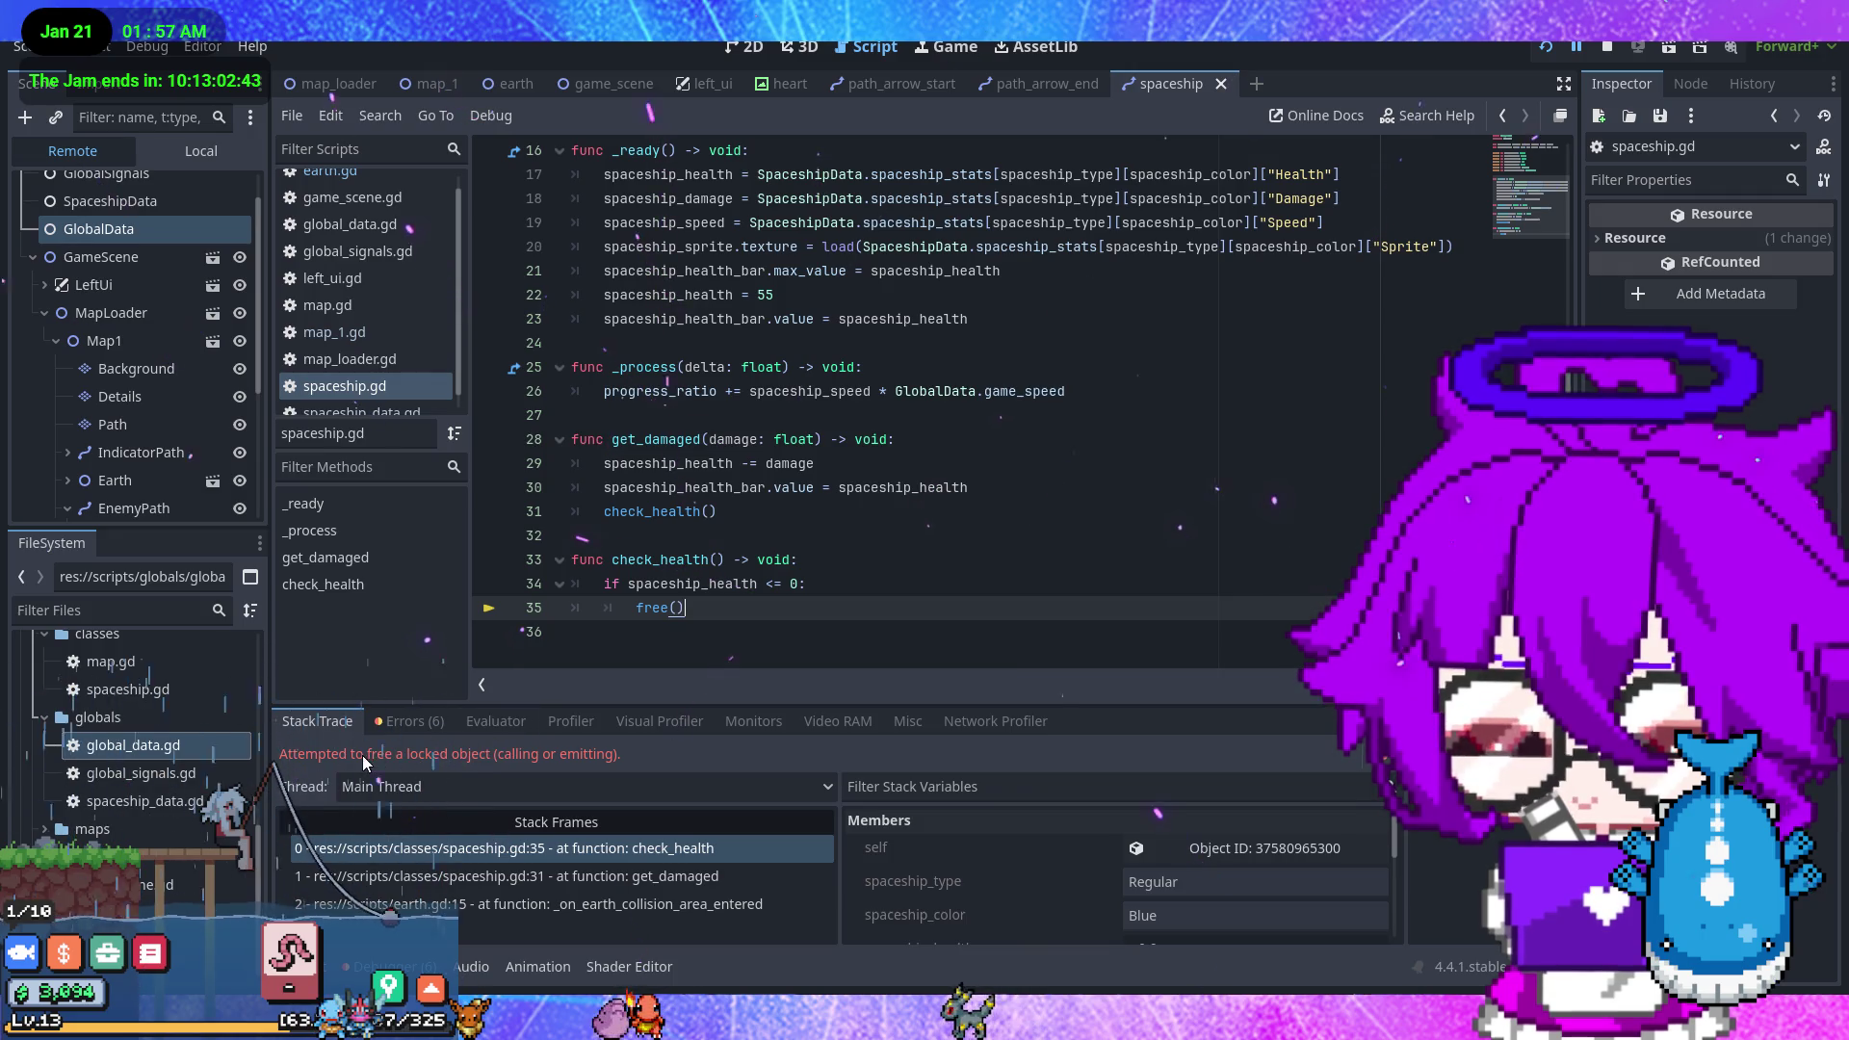
{"action": "left_click", "coordinate": [637, 609]}
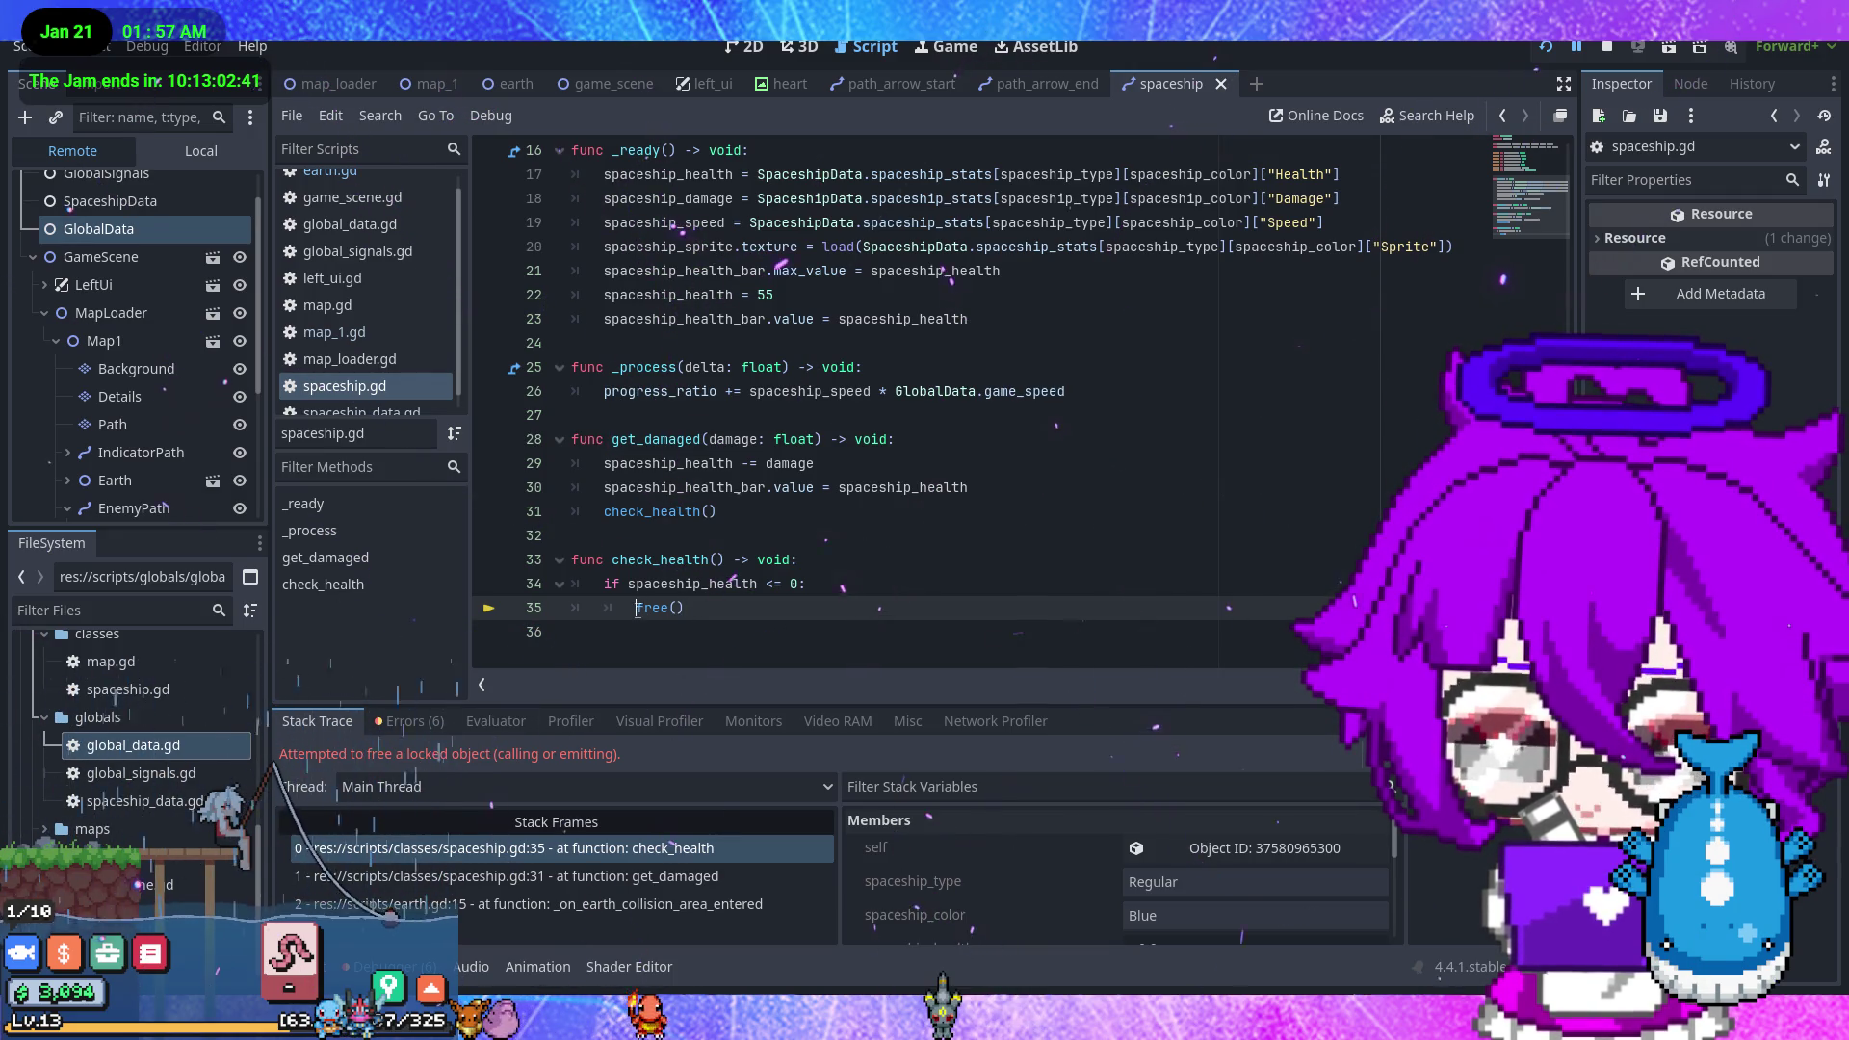
{"action": "type", "text": ".que"}
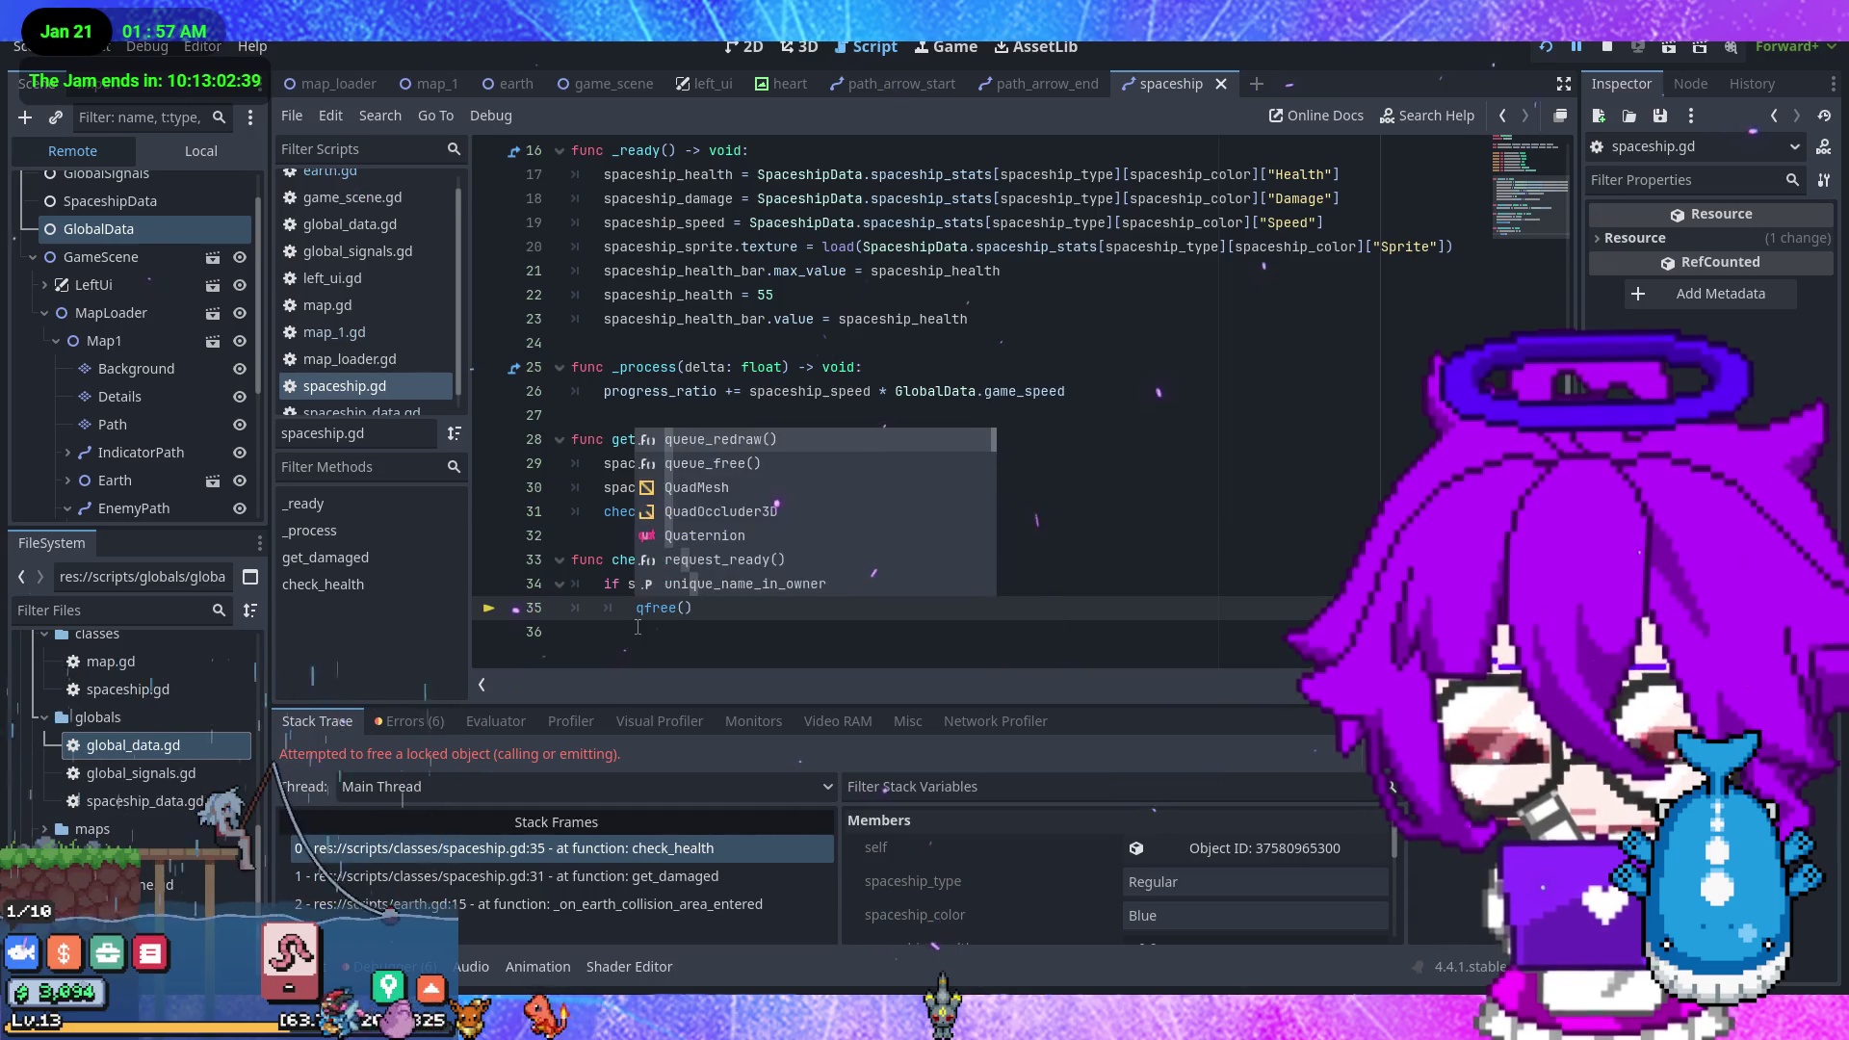
{"action": "key", "text": "Down"}
{"action": "key", "text": "Return"}
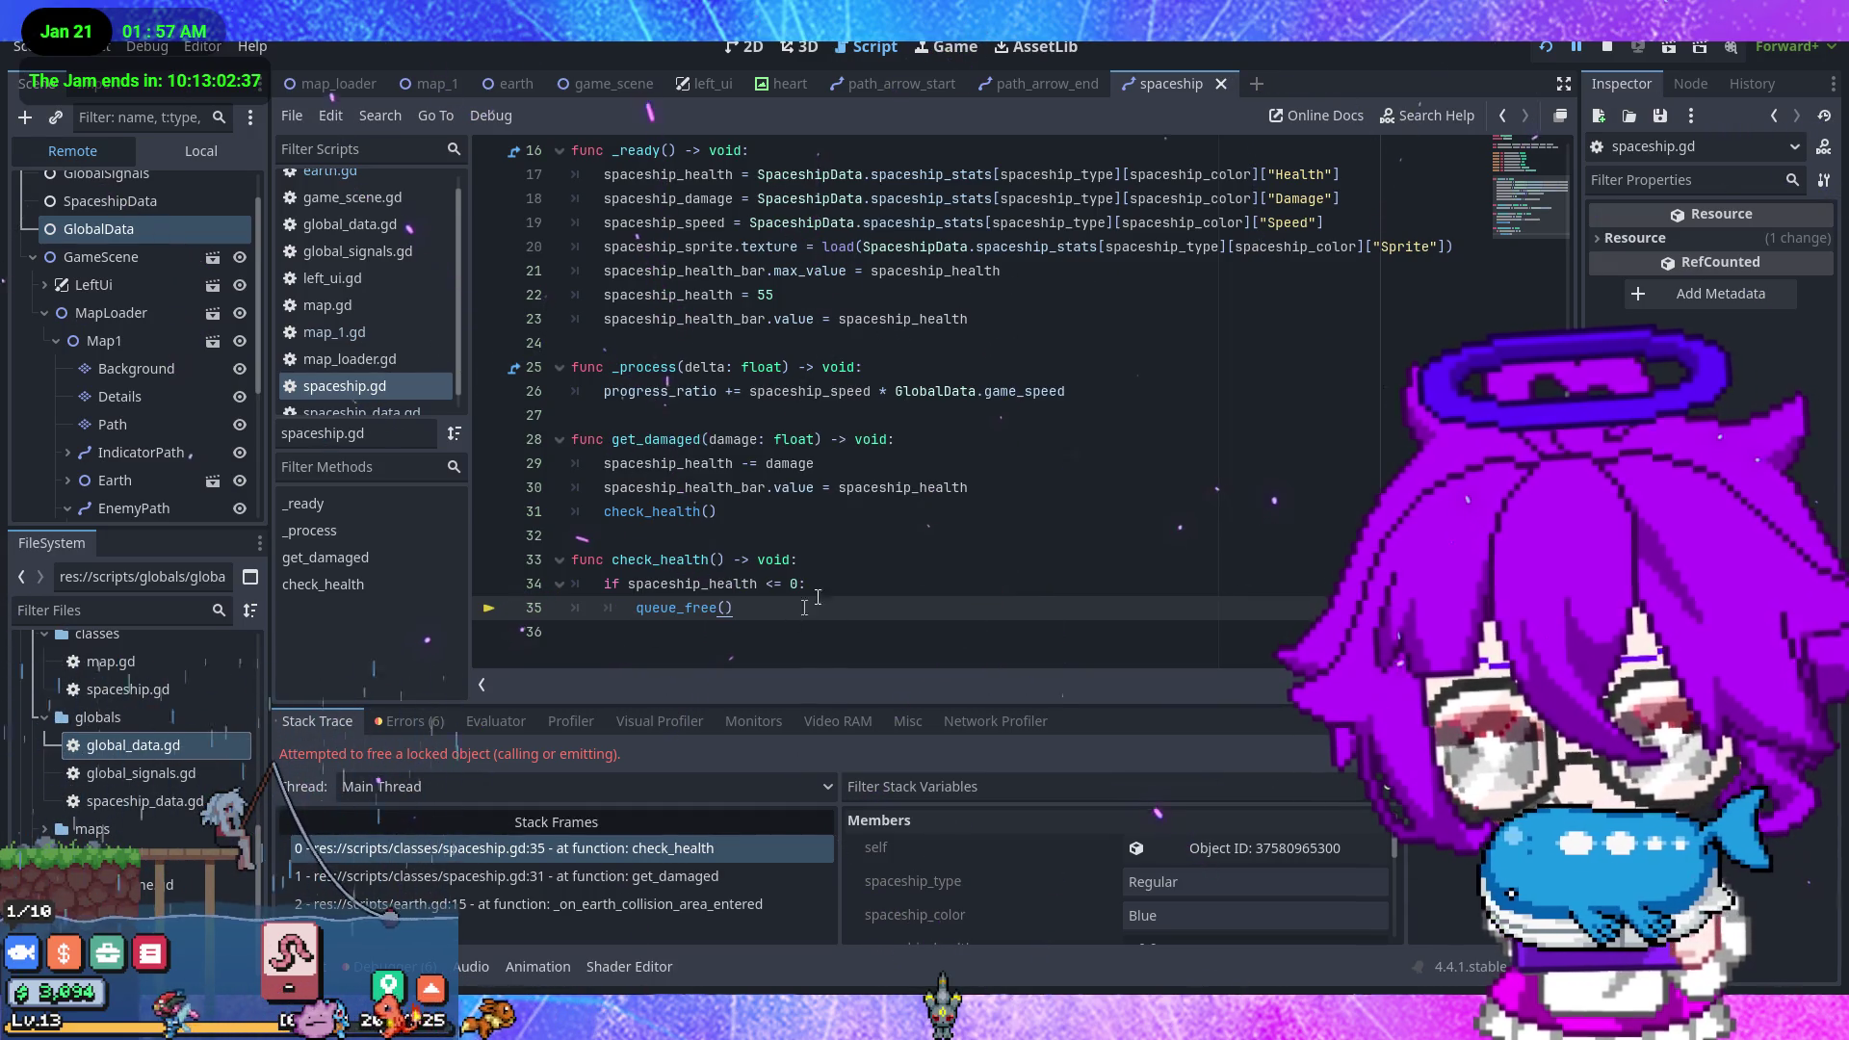
{"action": "key", "text": "ctrl+s"}
{"action": "left_click", "coordinate": [1546, 48]}
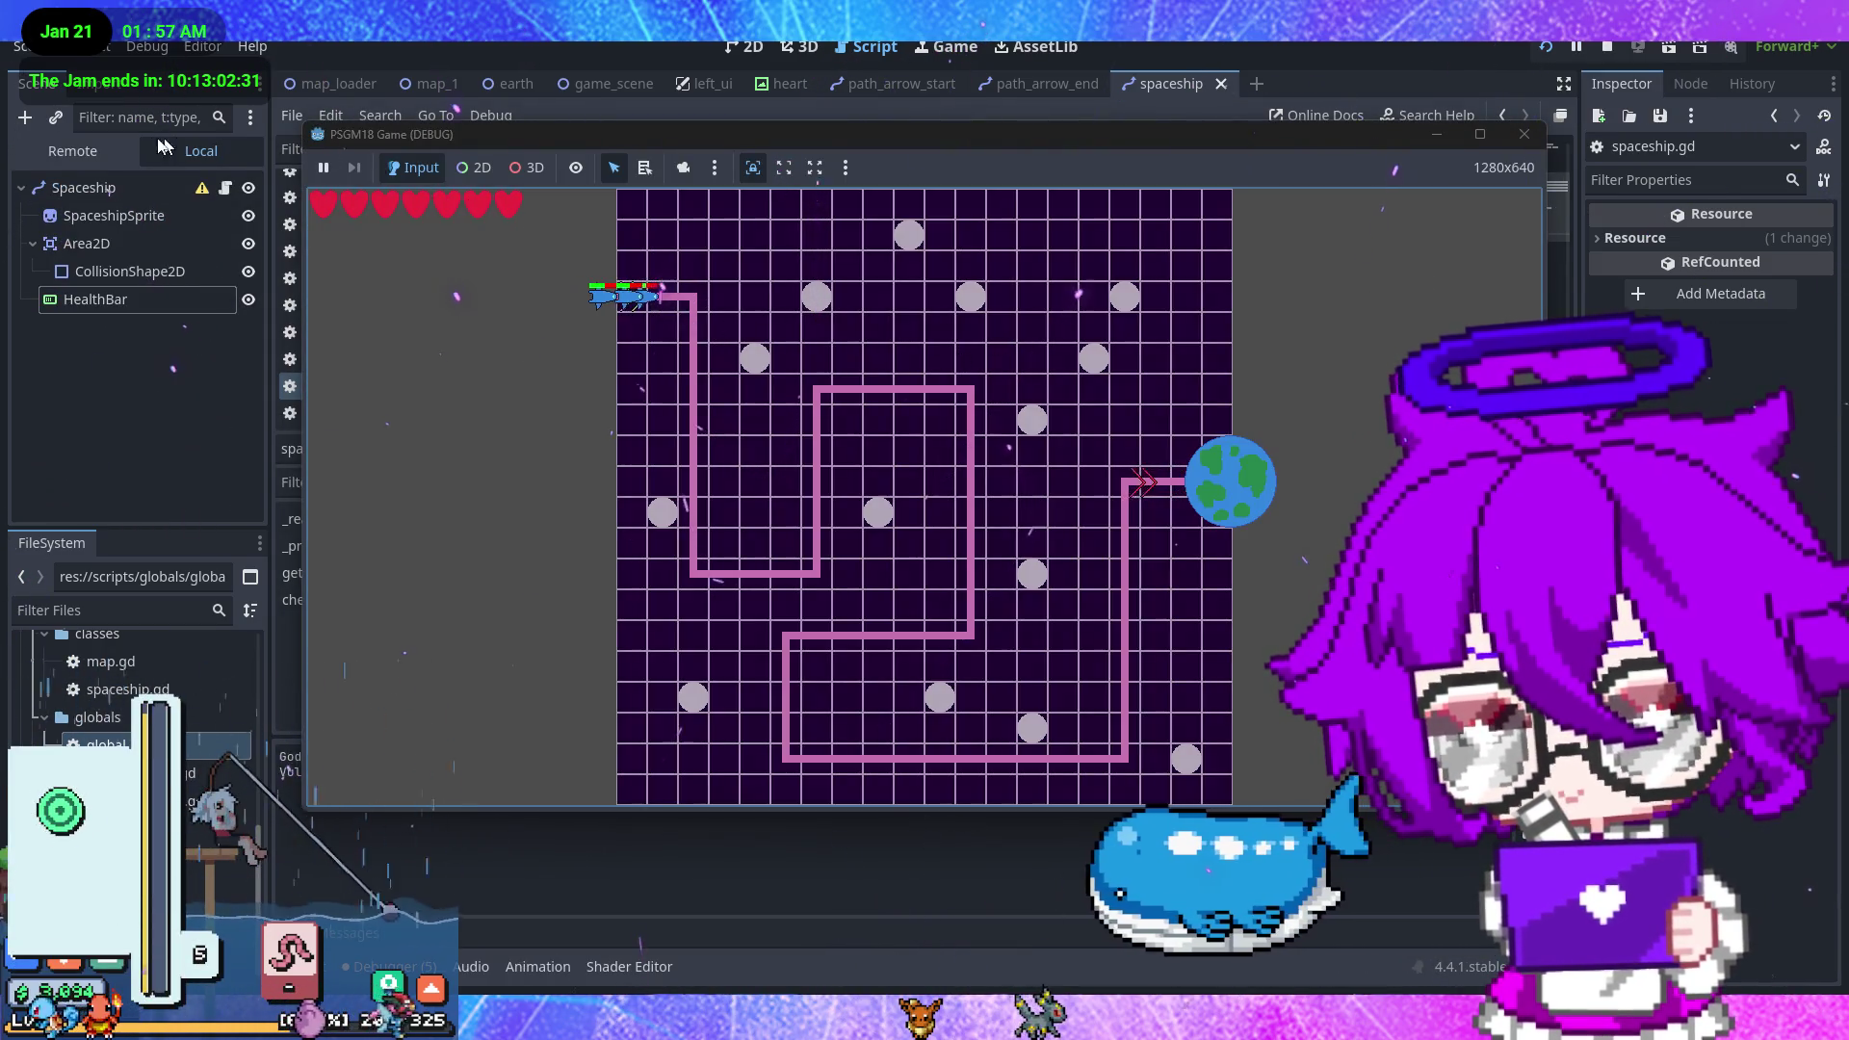
- Set GlobalData's Game Speed to 4 in the running game's remote tree, then return to the game
{"action": "left_click", "coordinate": [73, 150]}
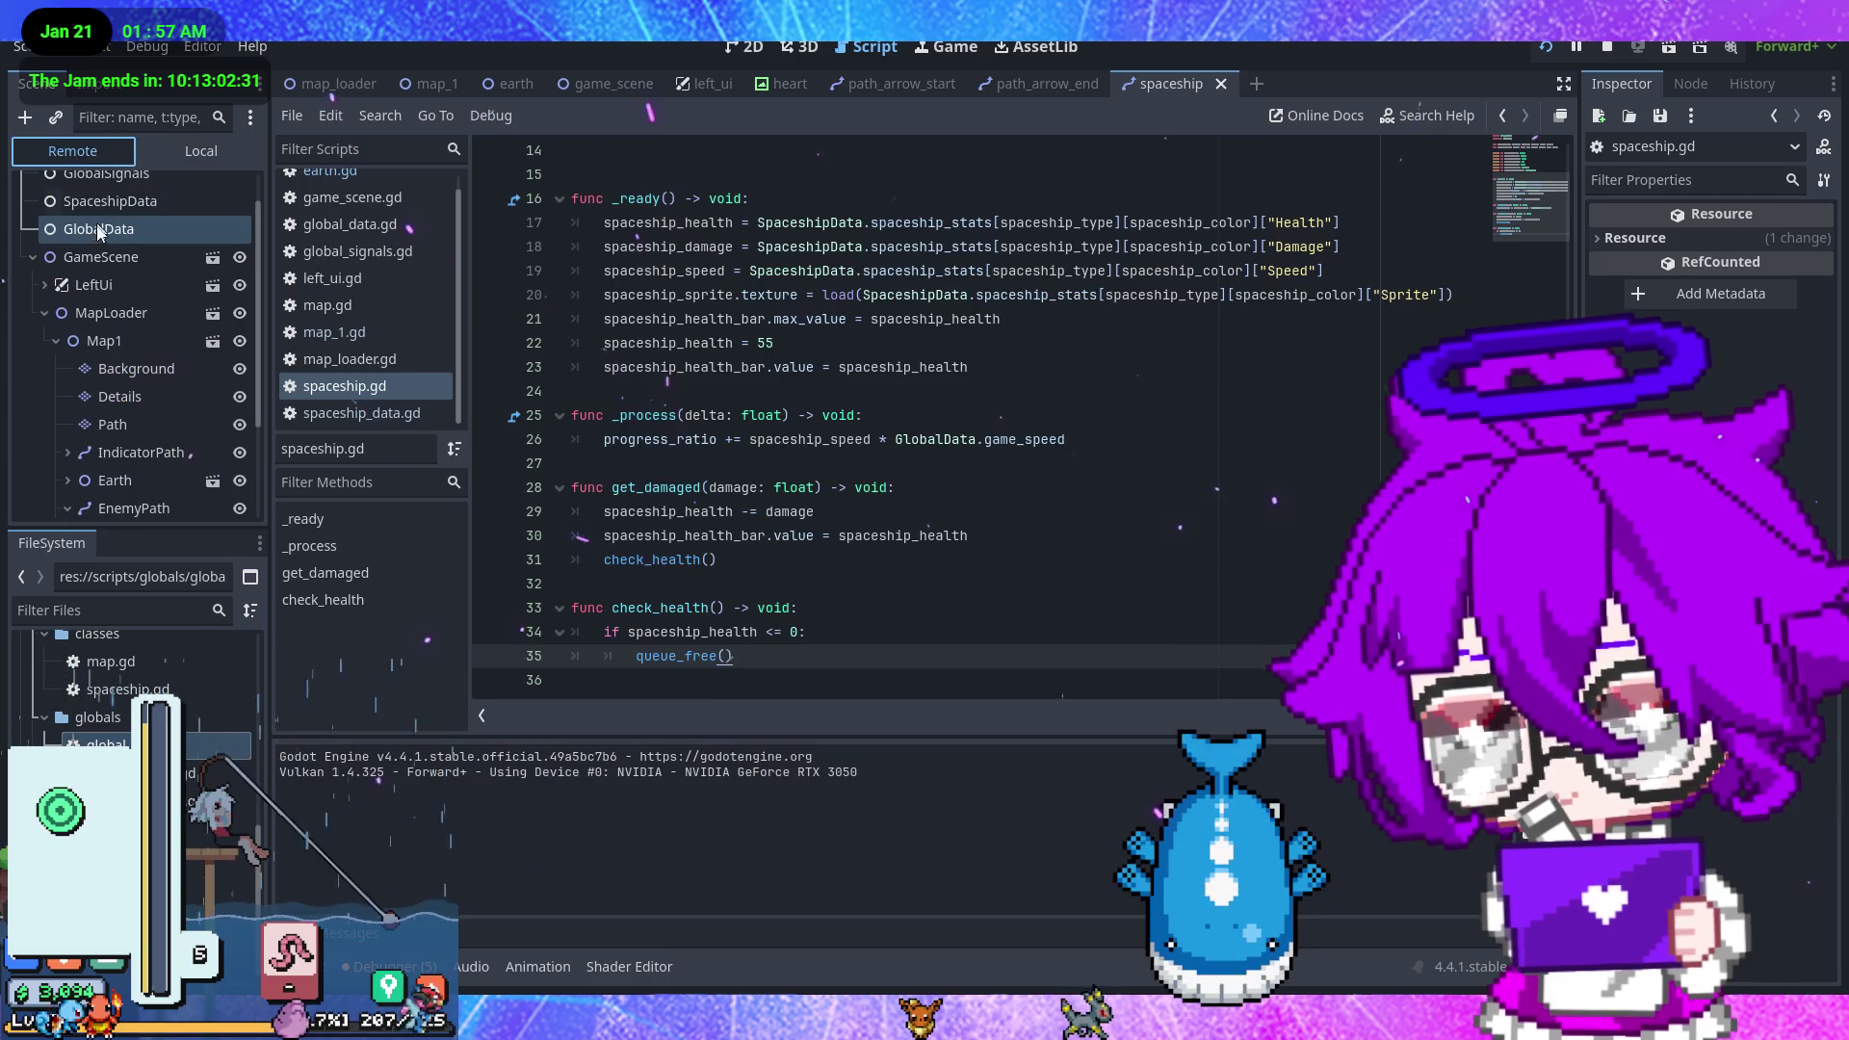
{"action": "left_click", "coordinate": [108, 200]}
{"action": "left_click", "coordinate": [112, 229]}
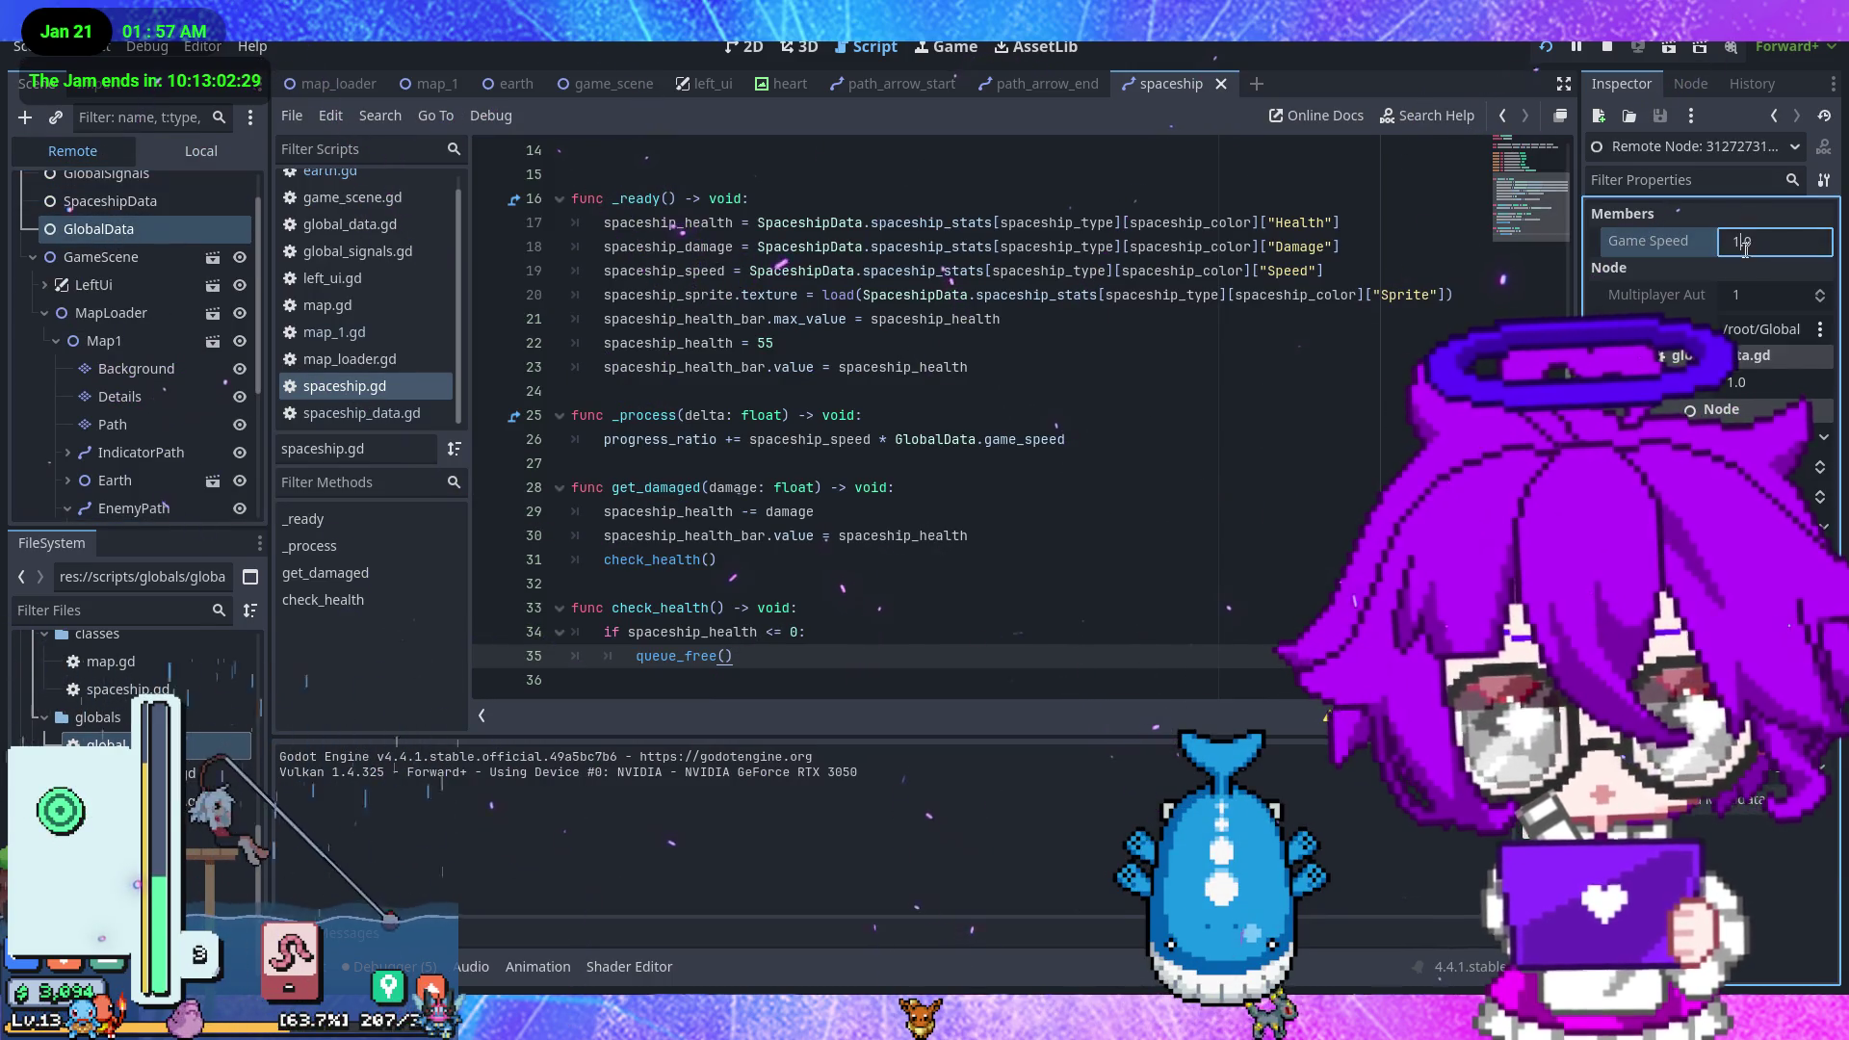
{"action": "type", "text": "4"}
{"action": "key", "text": "Return"}
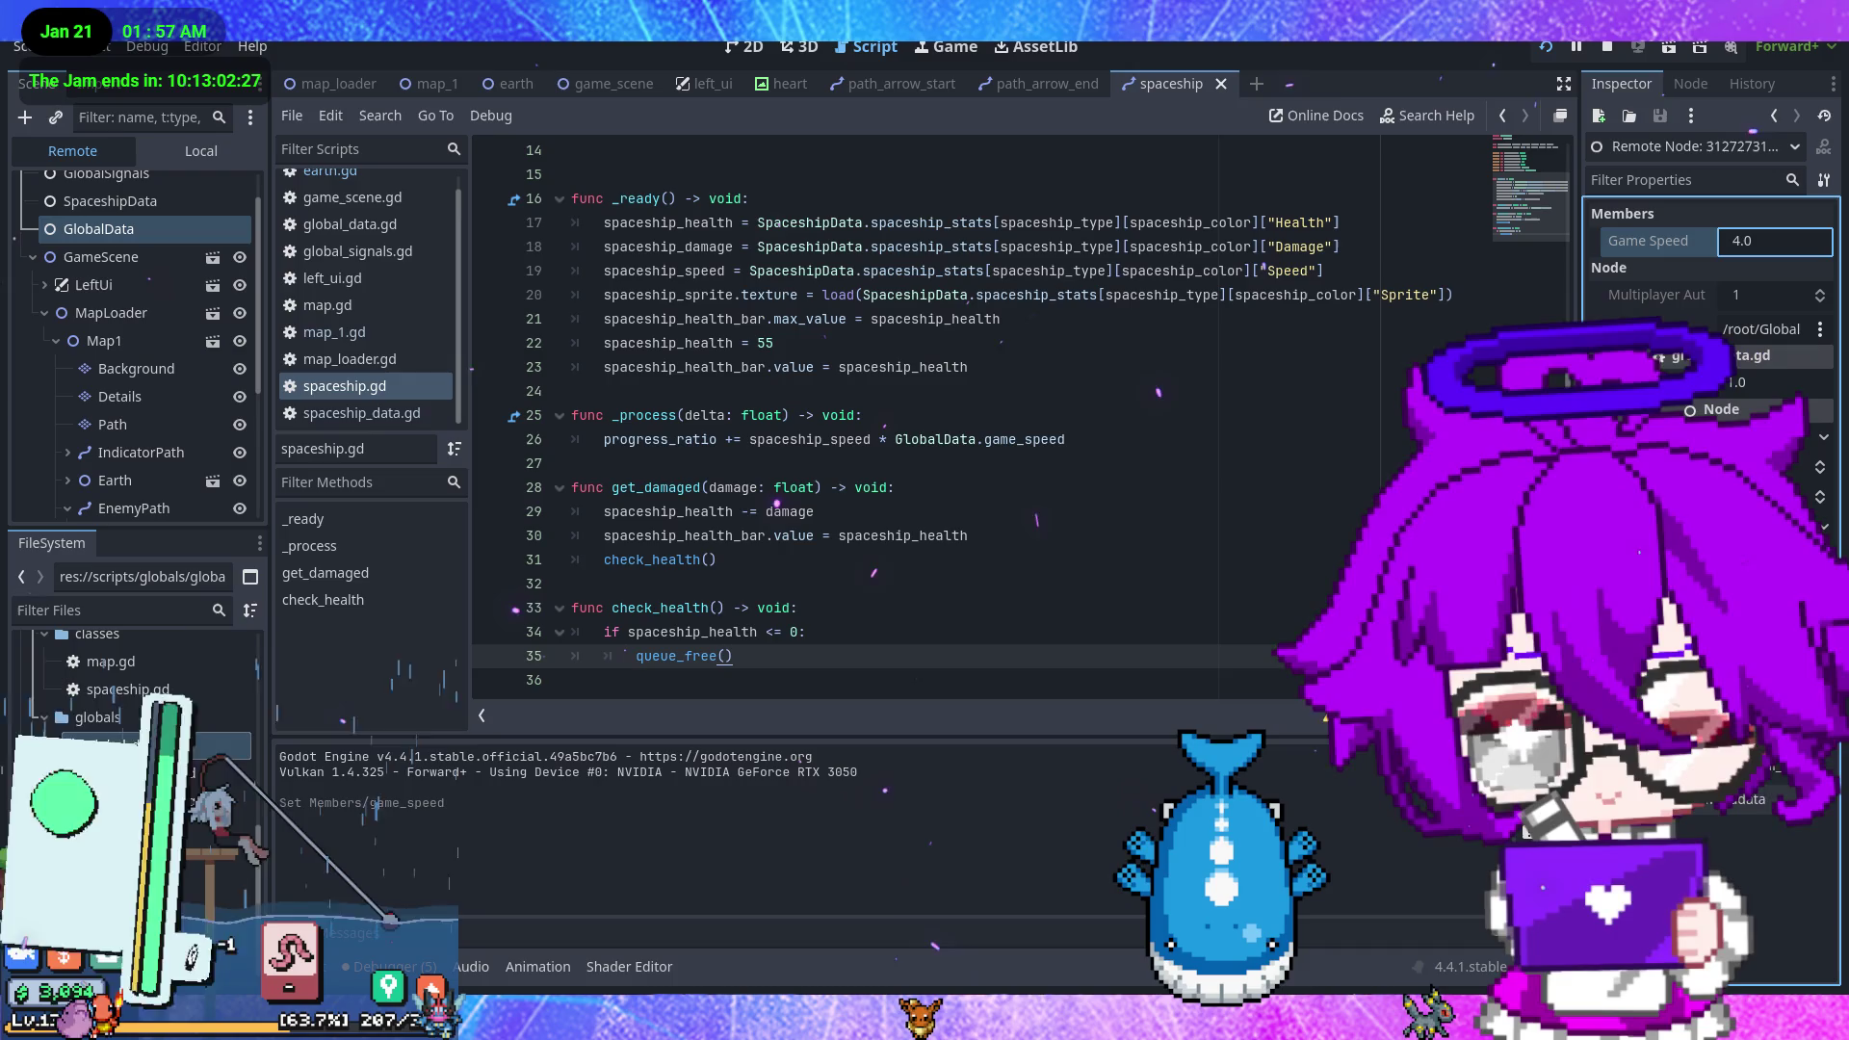
{"action": "left_click", "coordinate": [1336, 933]}
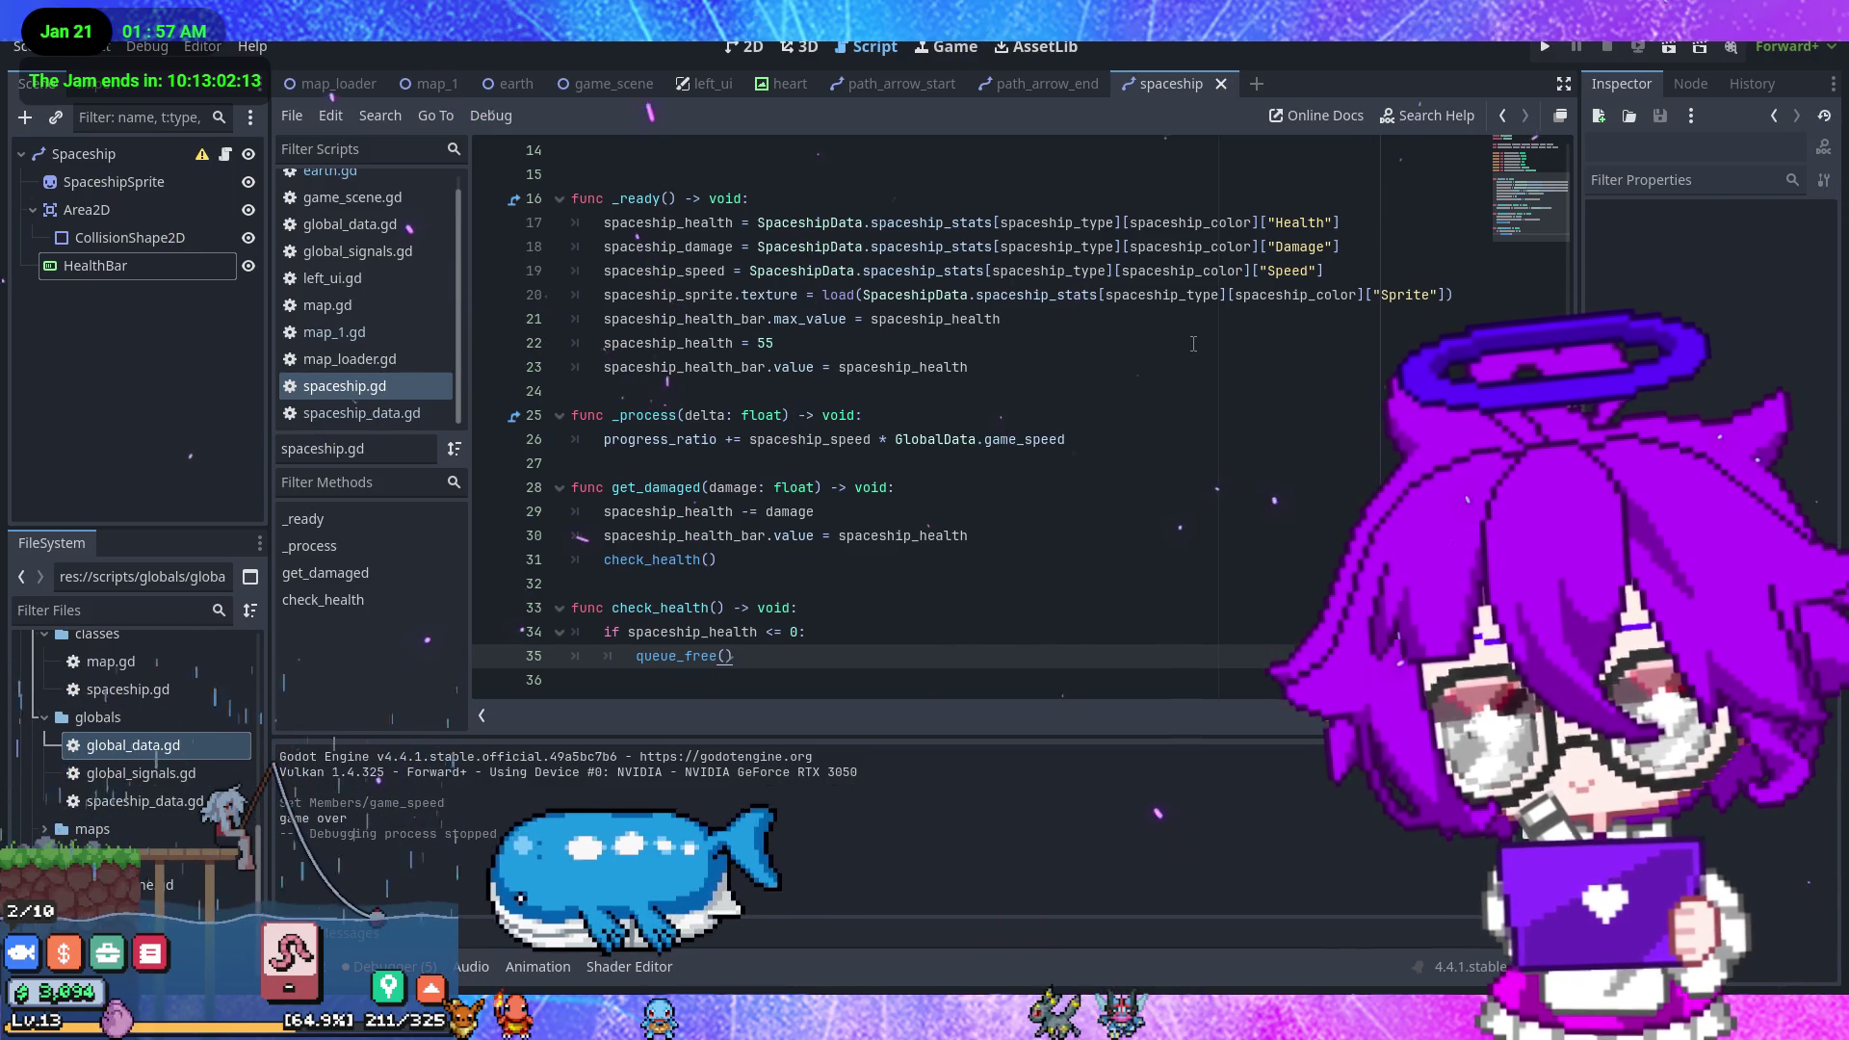
- Delete the debug line 'spaceship_health = 55' from spaceship.gd and save it
{"action": "left_click_drag", "start_coordinate": [775, 343], "coordinate": [604, 343]}
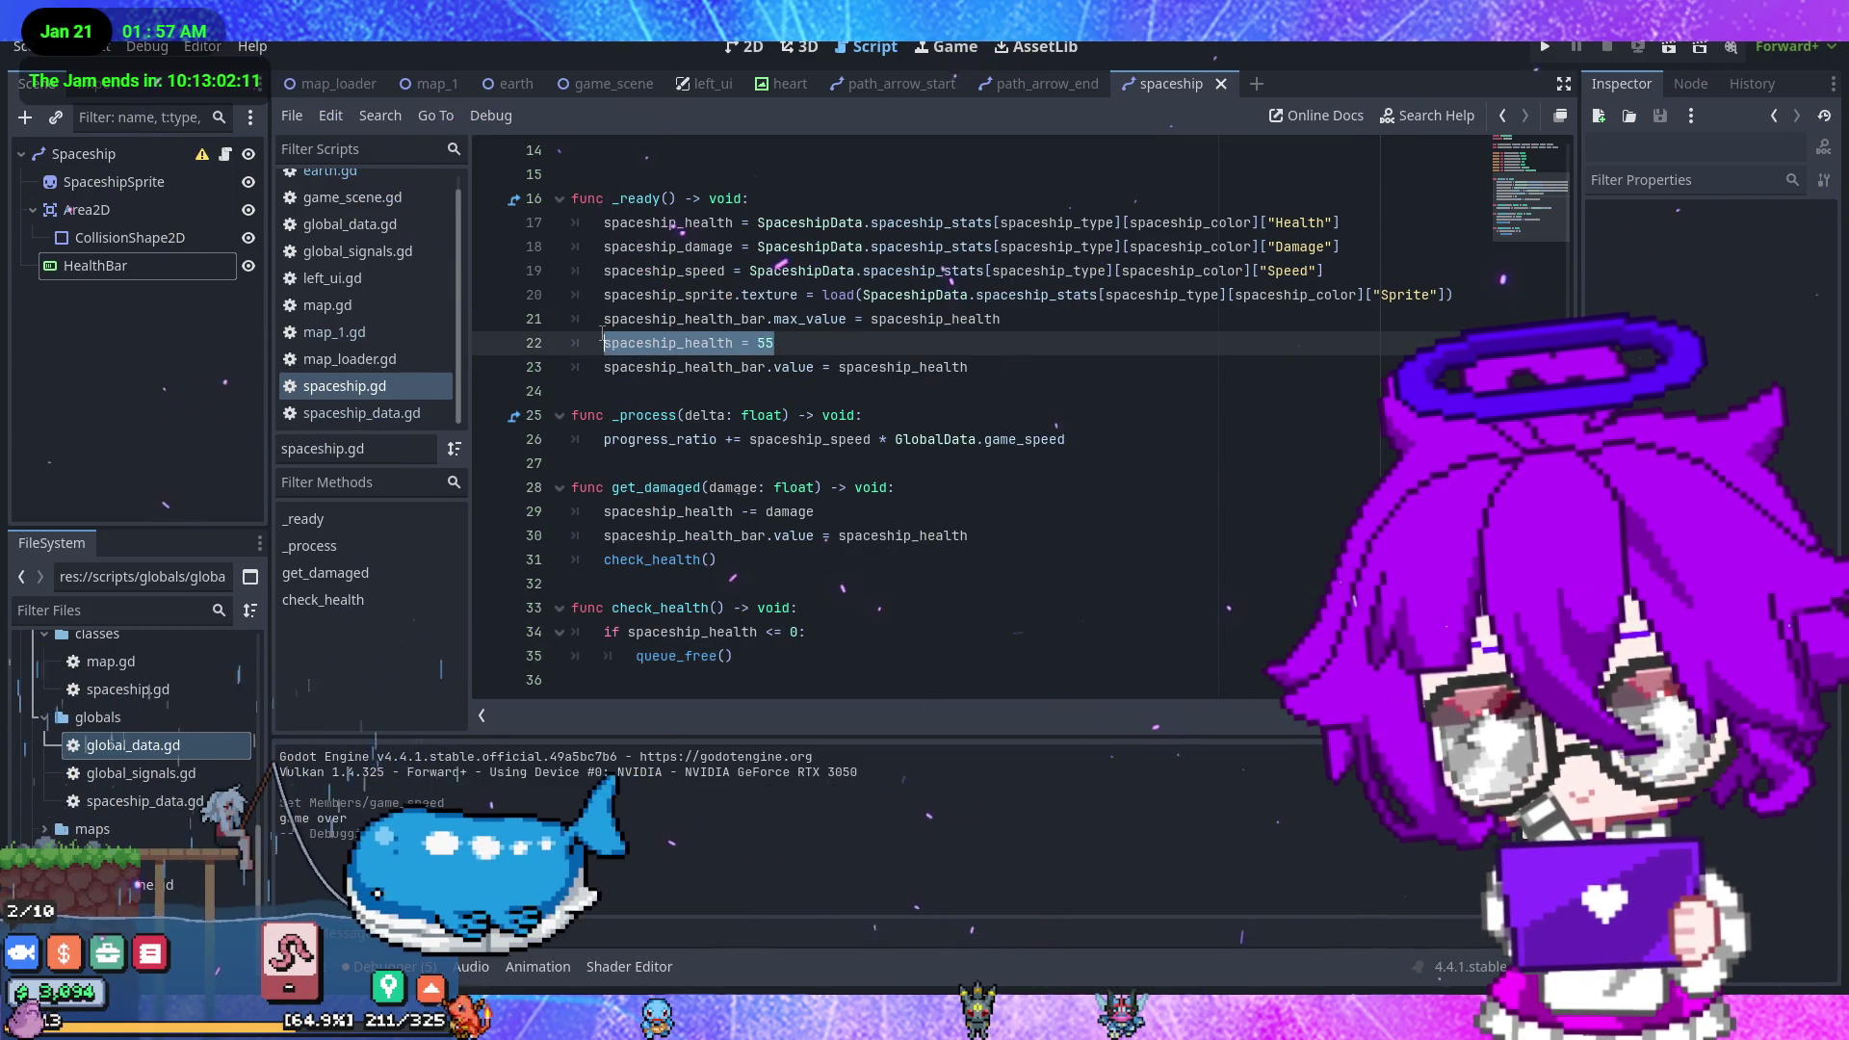
{"action": "key", "text": "BackSpace"}
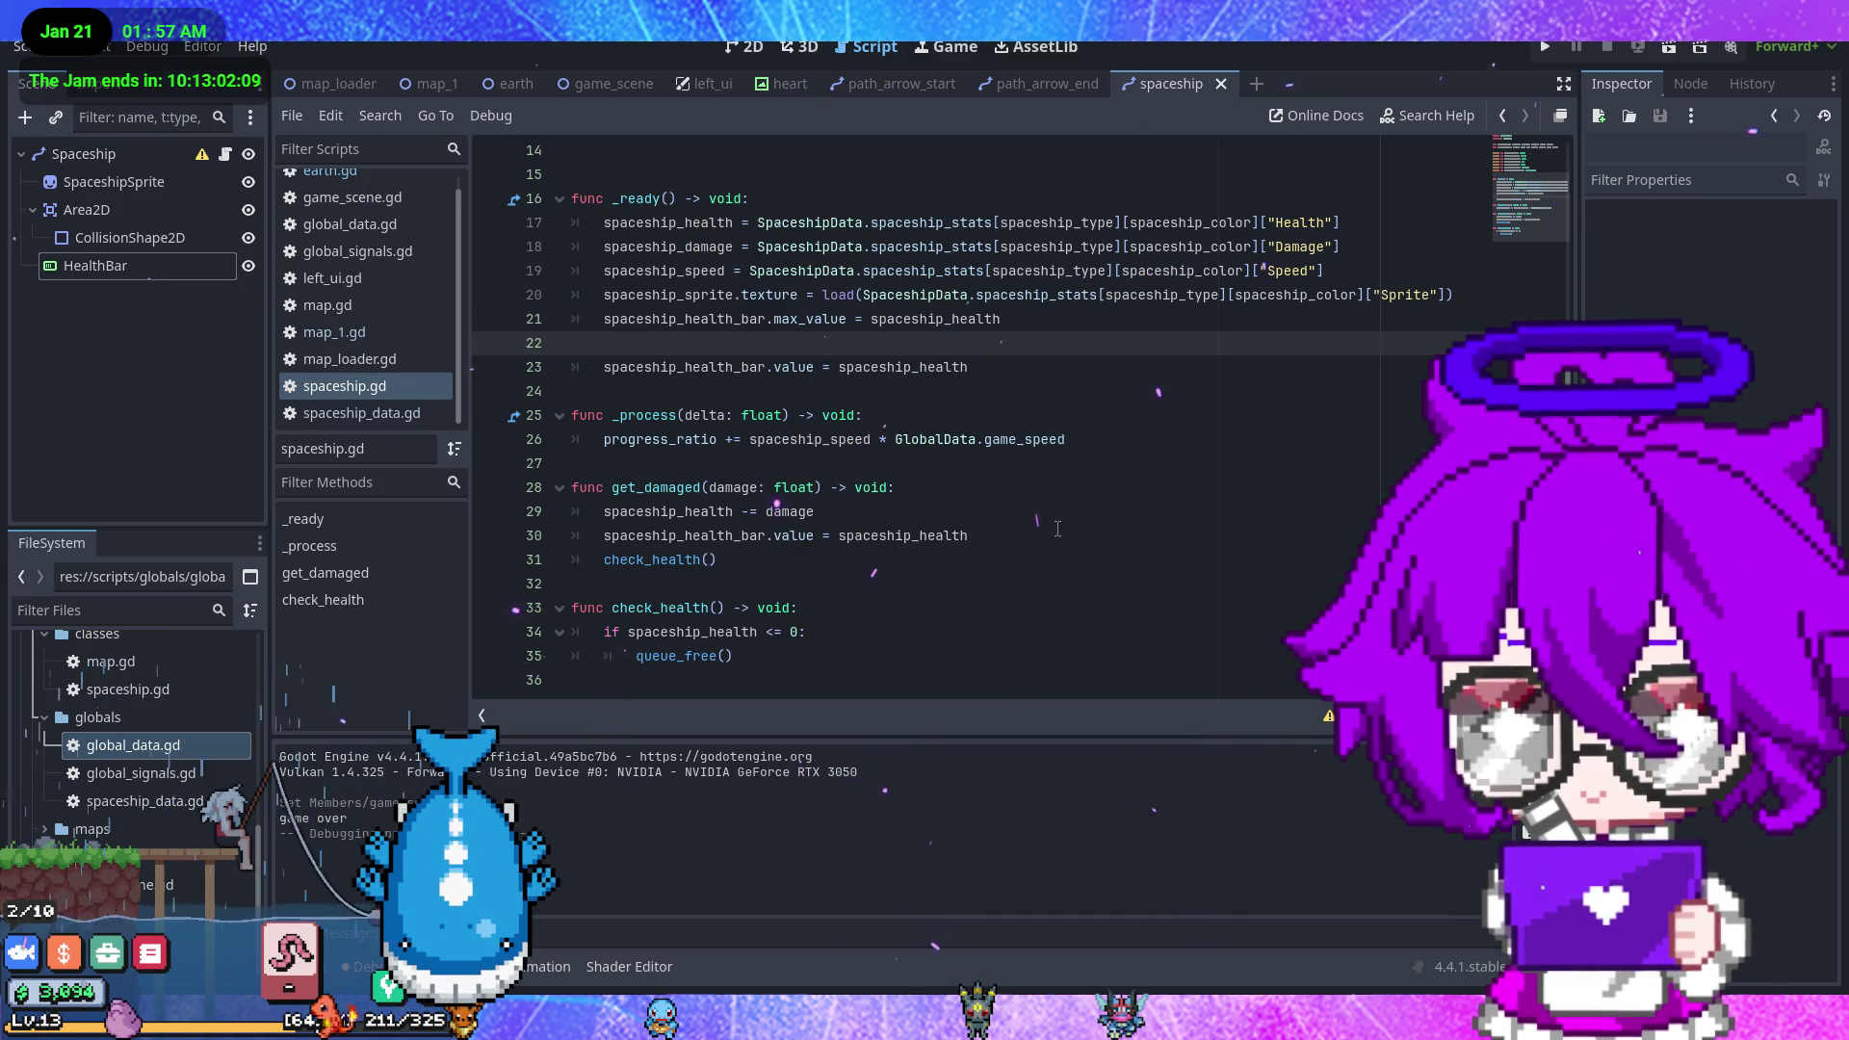
{"action": "key", "text": "BackSpace"}
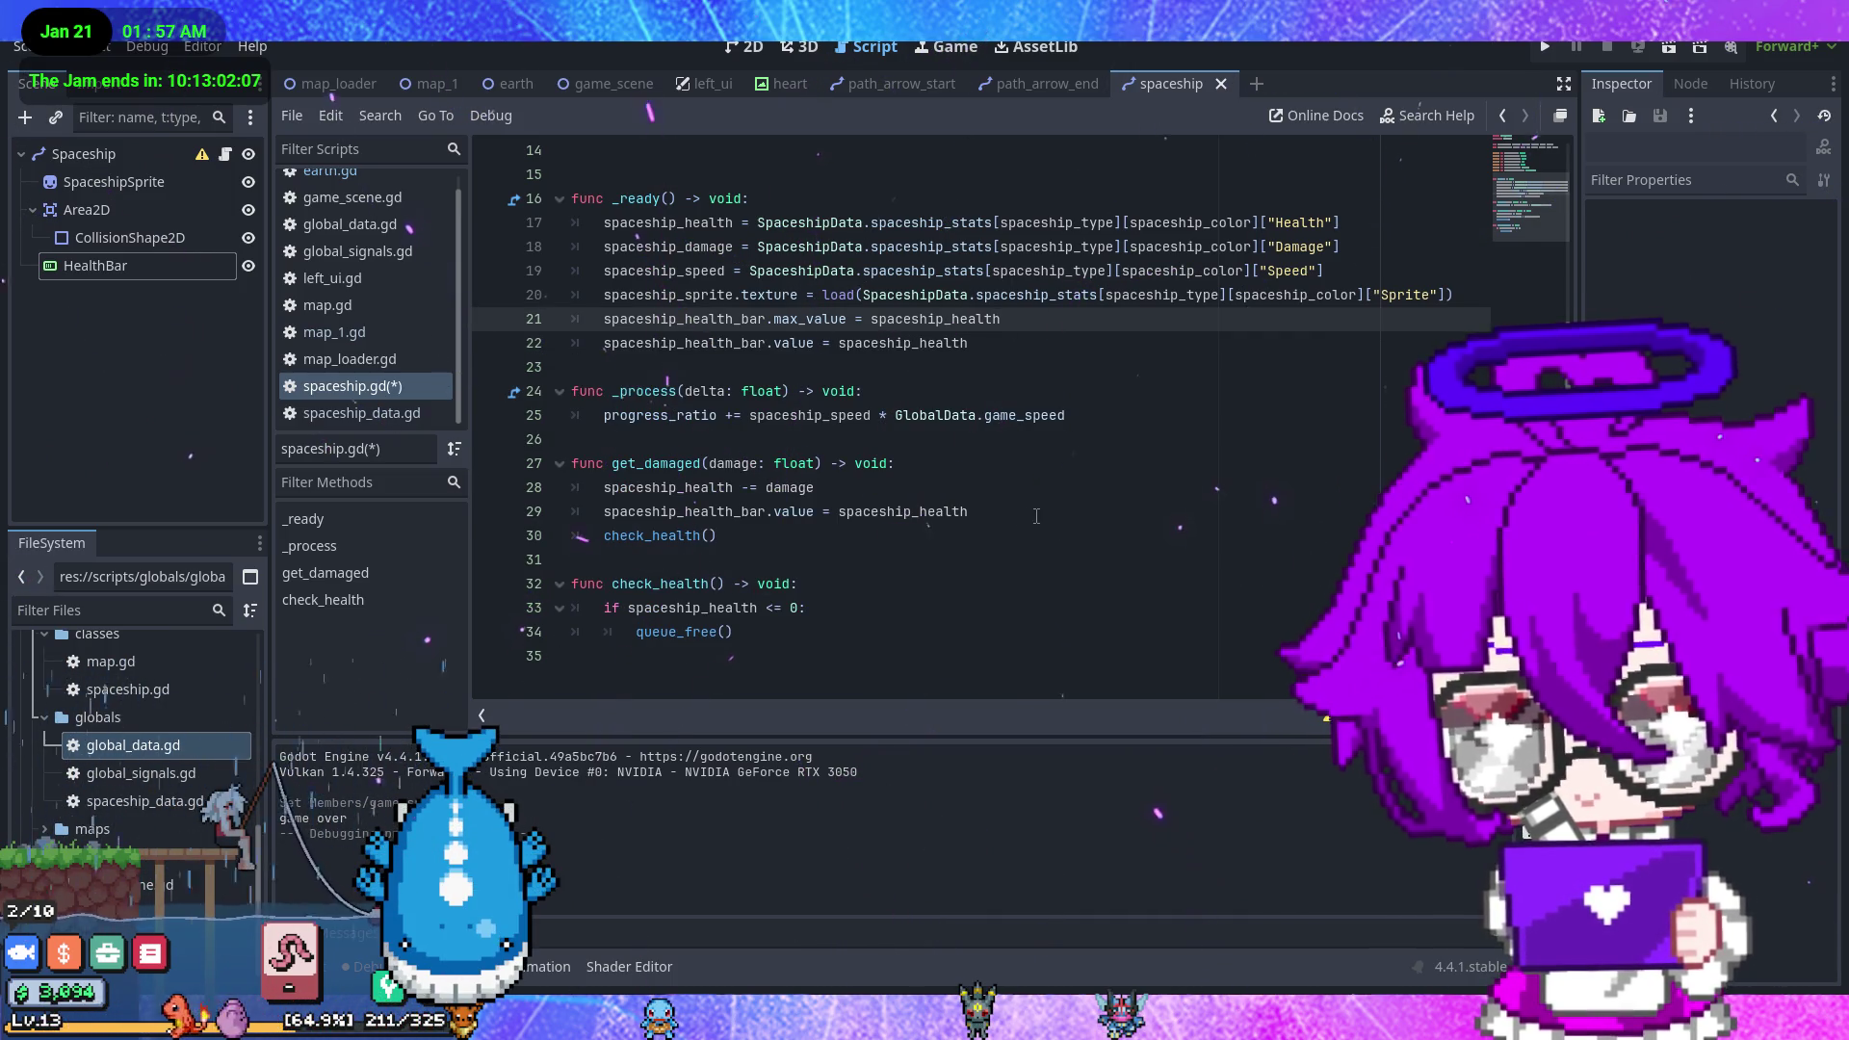
{"action": "left_click", "coordinate": [1053, 518]}
{"action": "key", "text": "ctrl+s"}
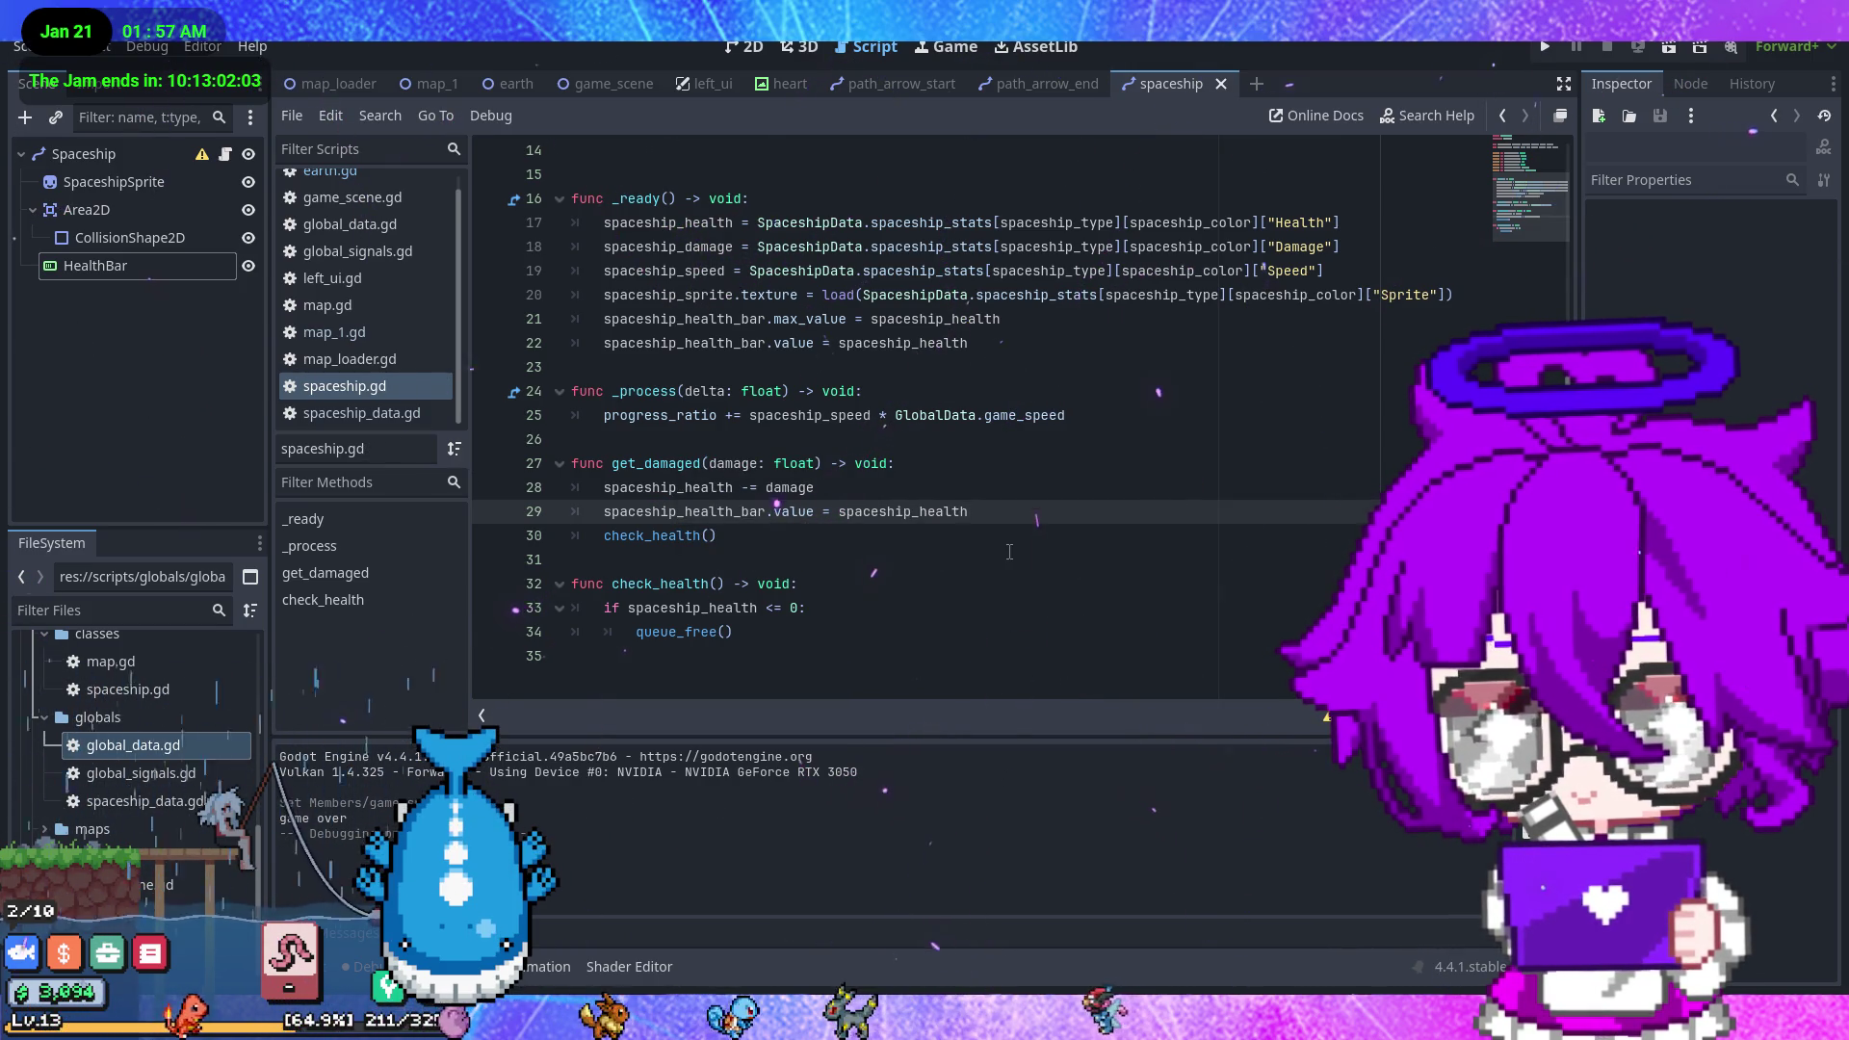
- Remove the test 'intruder.get_damaged(55.0)' call from earth.gd and save it
{"action": "scroll", "coordinate": [1037, 549], "scroll_direction": "up", "scroll_amount": 2}
{"action": "scroll", "coordinate": [1037, 549], "scroll_direction": "up", "scroll_amount": 2}
{"action": "scroll", "coordinate": [376, 245], "scroll_direction": "up", "scroll_amount": 1}
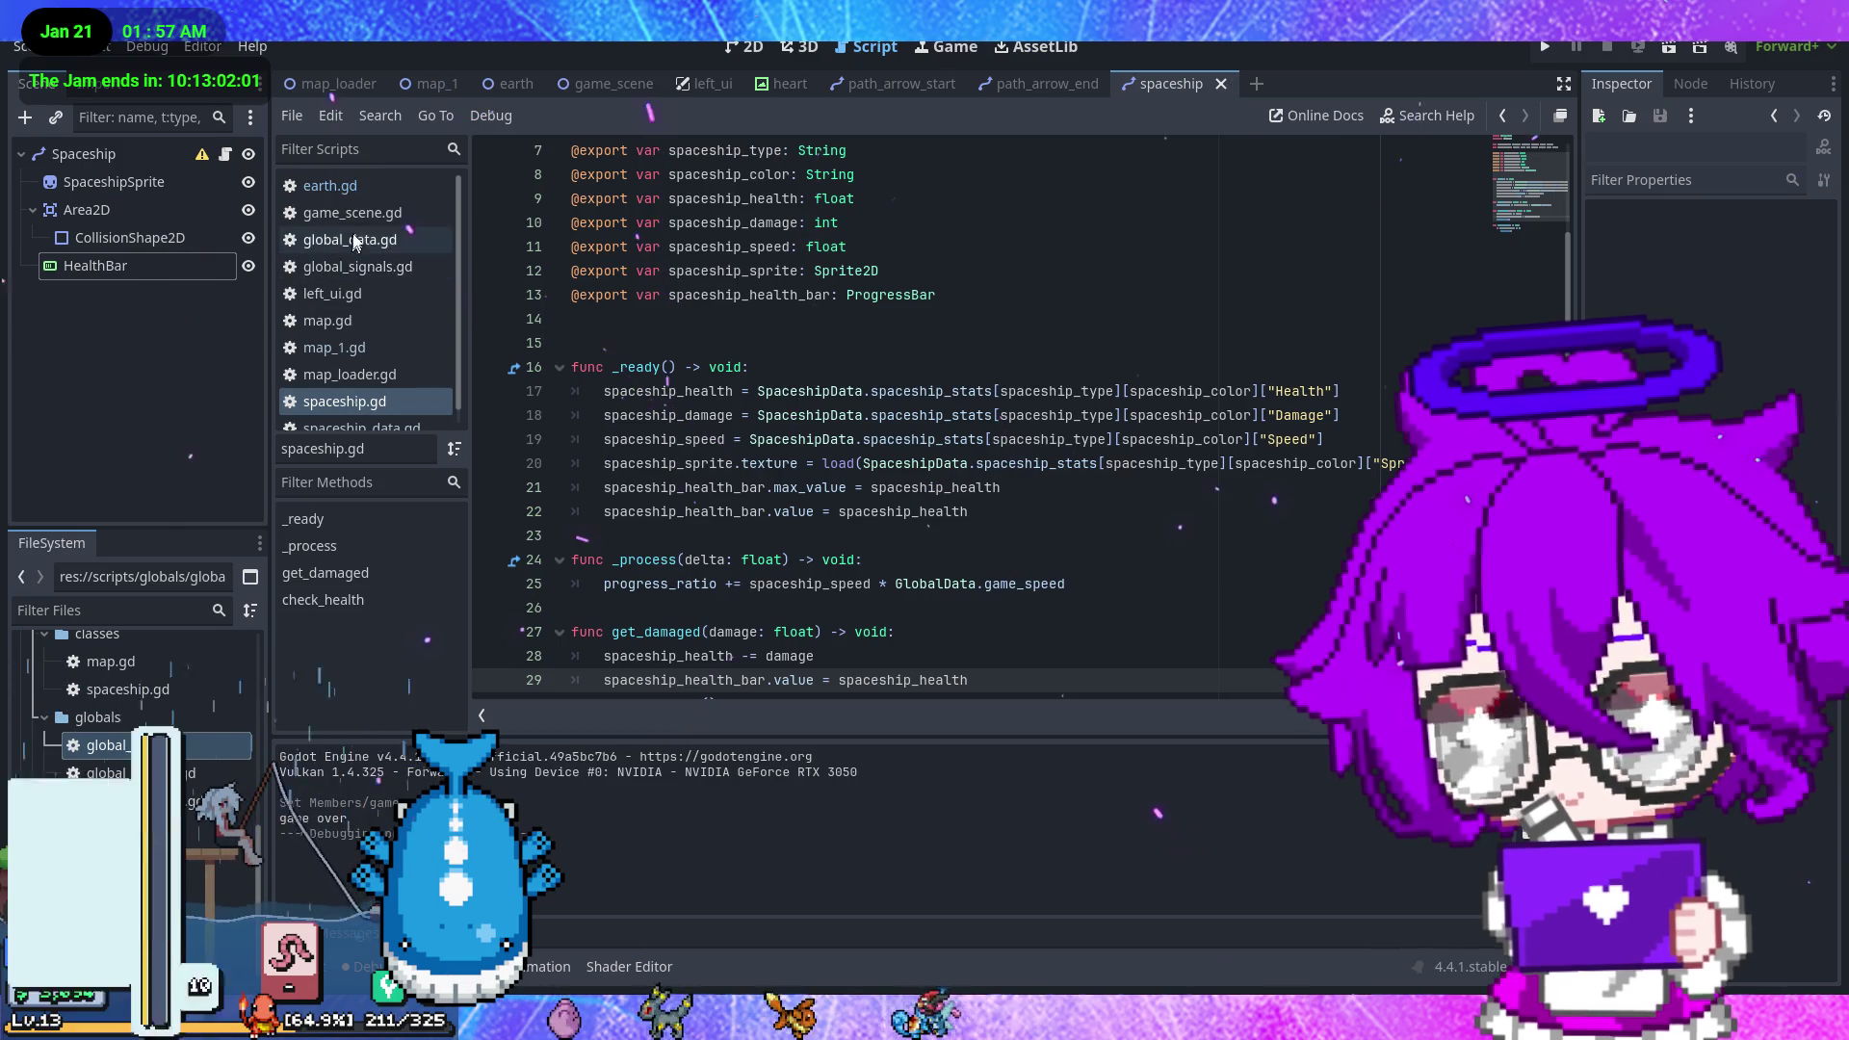
{"action": "left_click", "coordinate": [373, 188]}
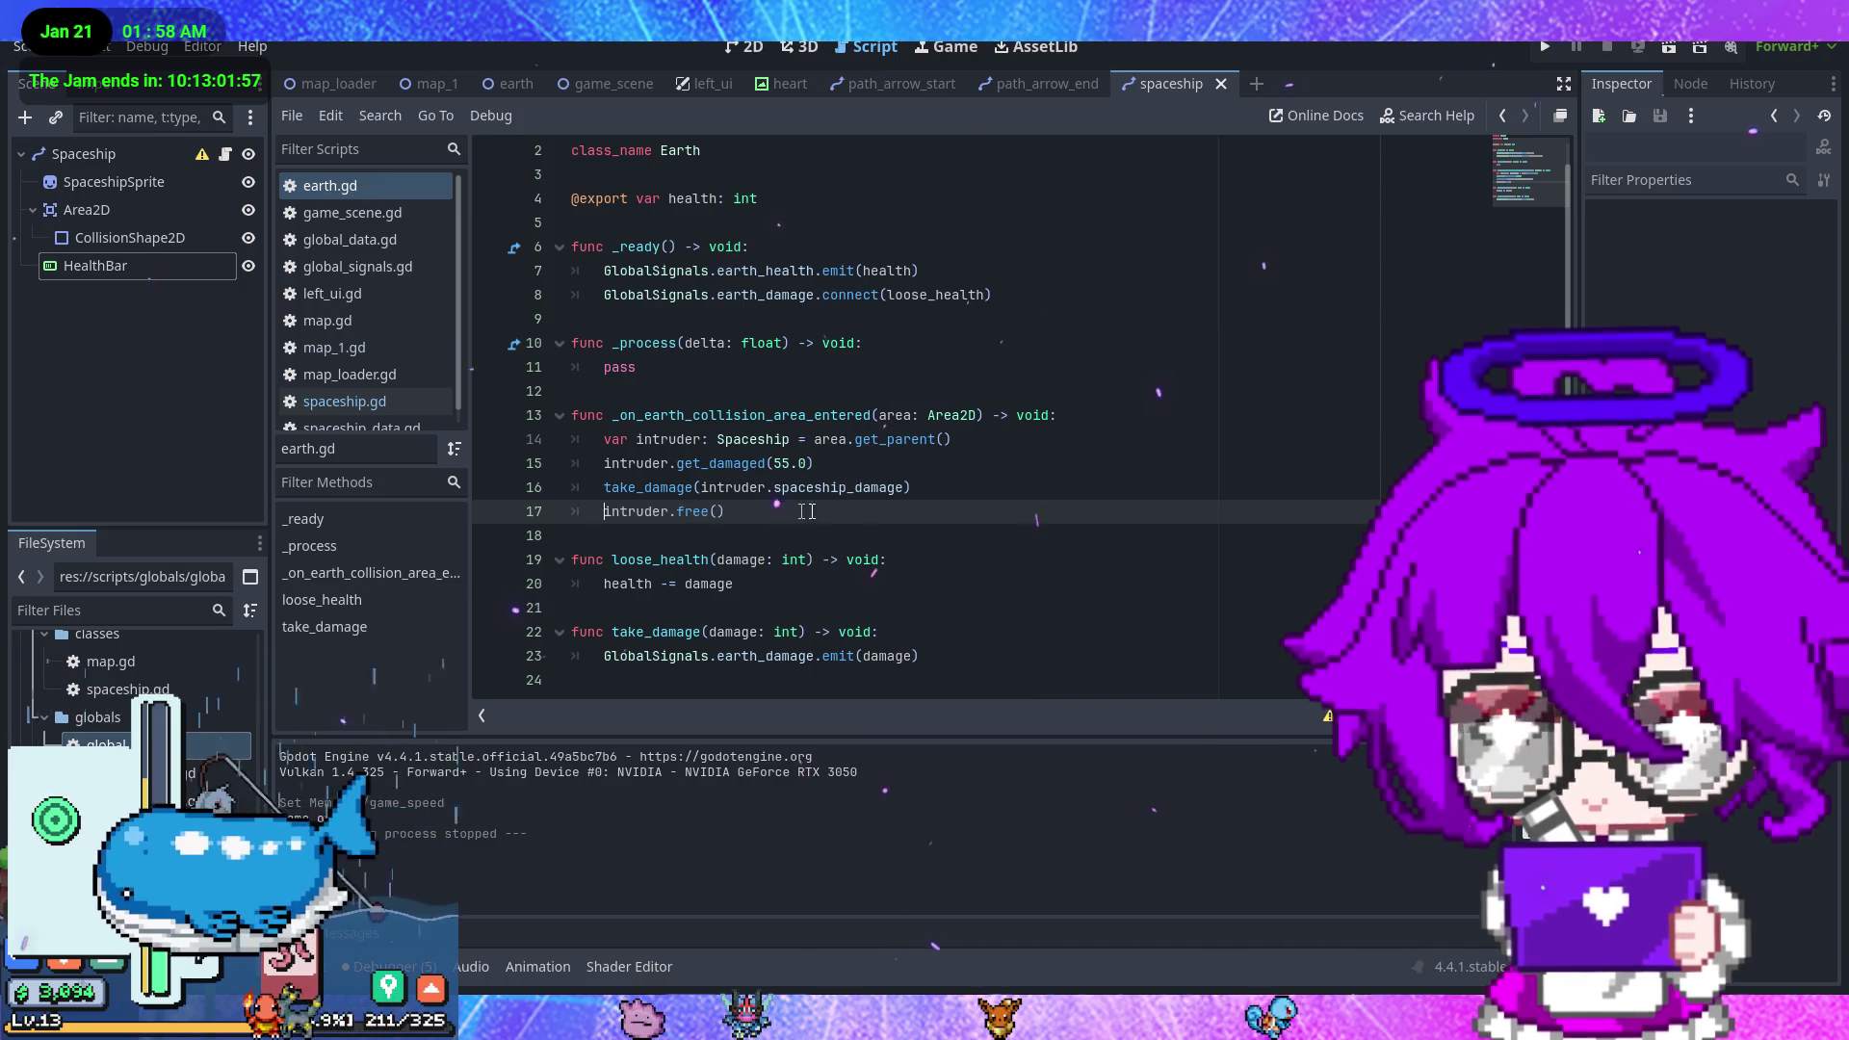
{"action": "left_click_drag", "start_coordinate": [815, 463], "coordinate": [626, 465]}
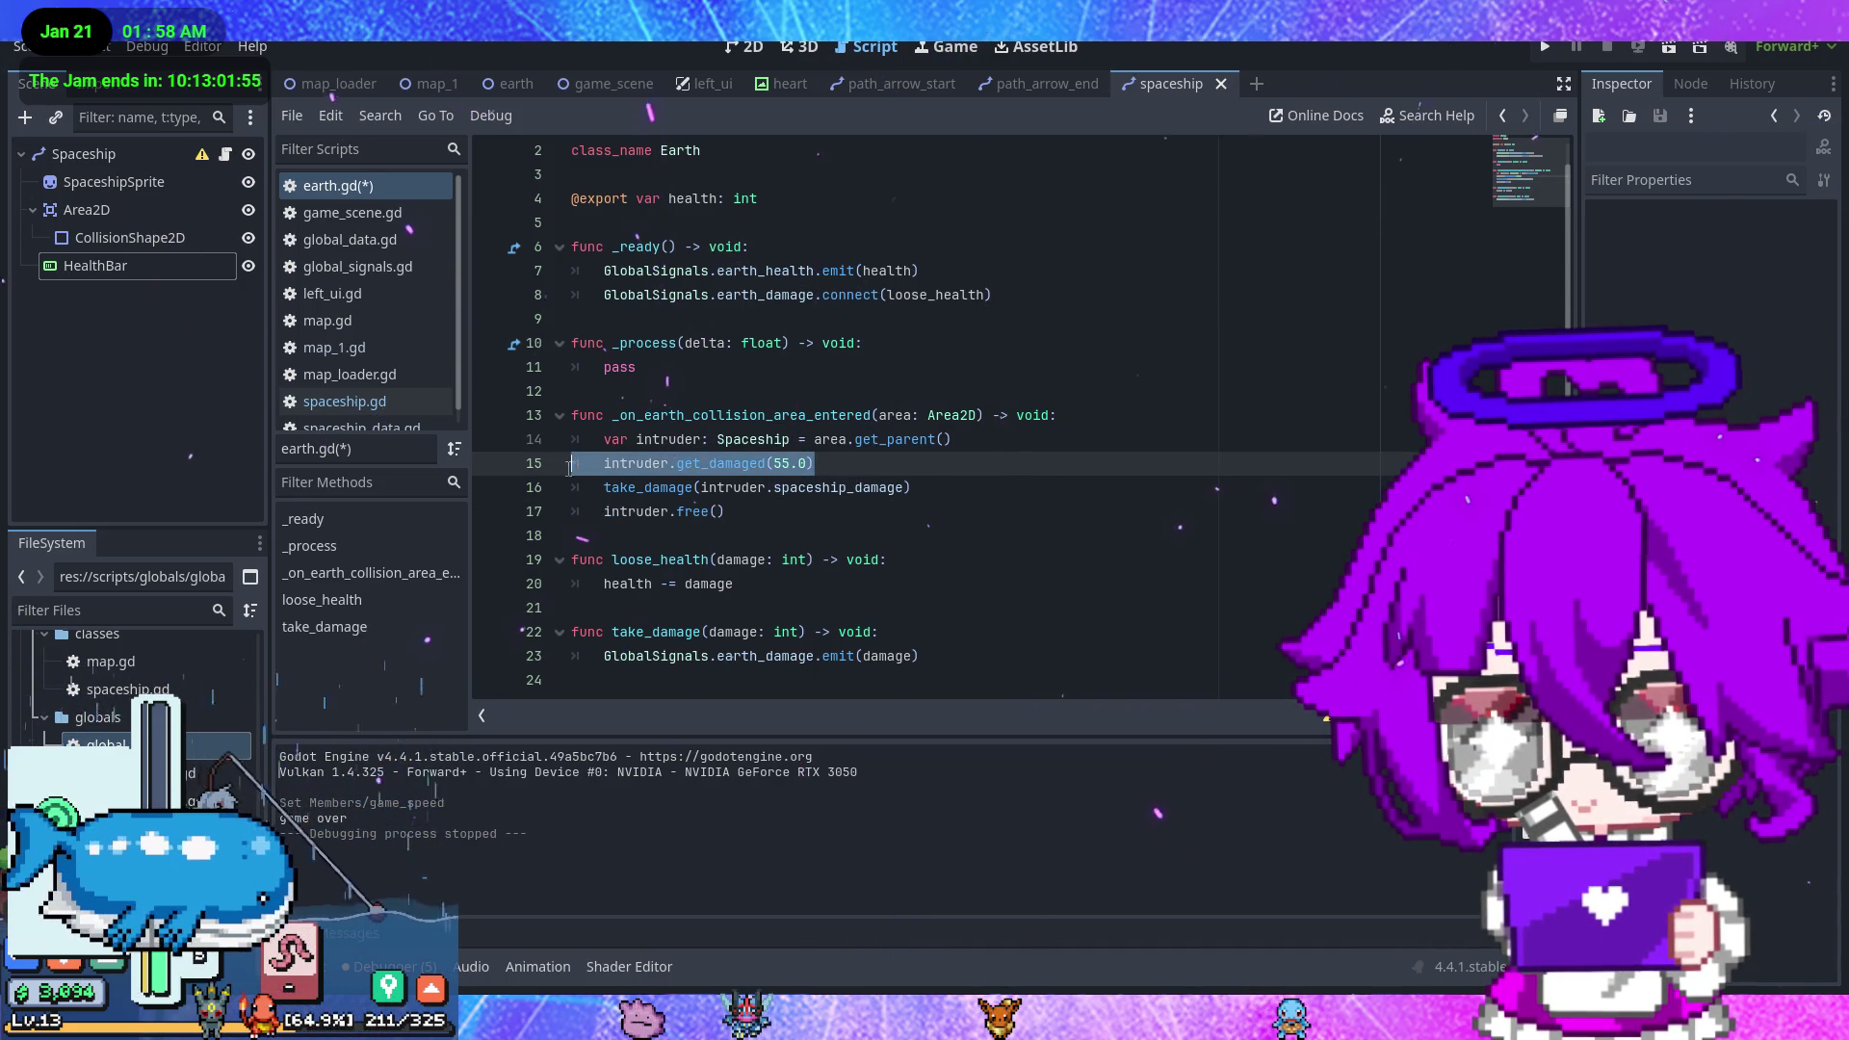
{"action": "key", "text": "BackSpace"}
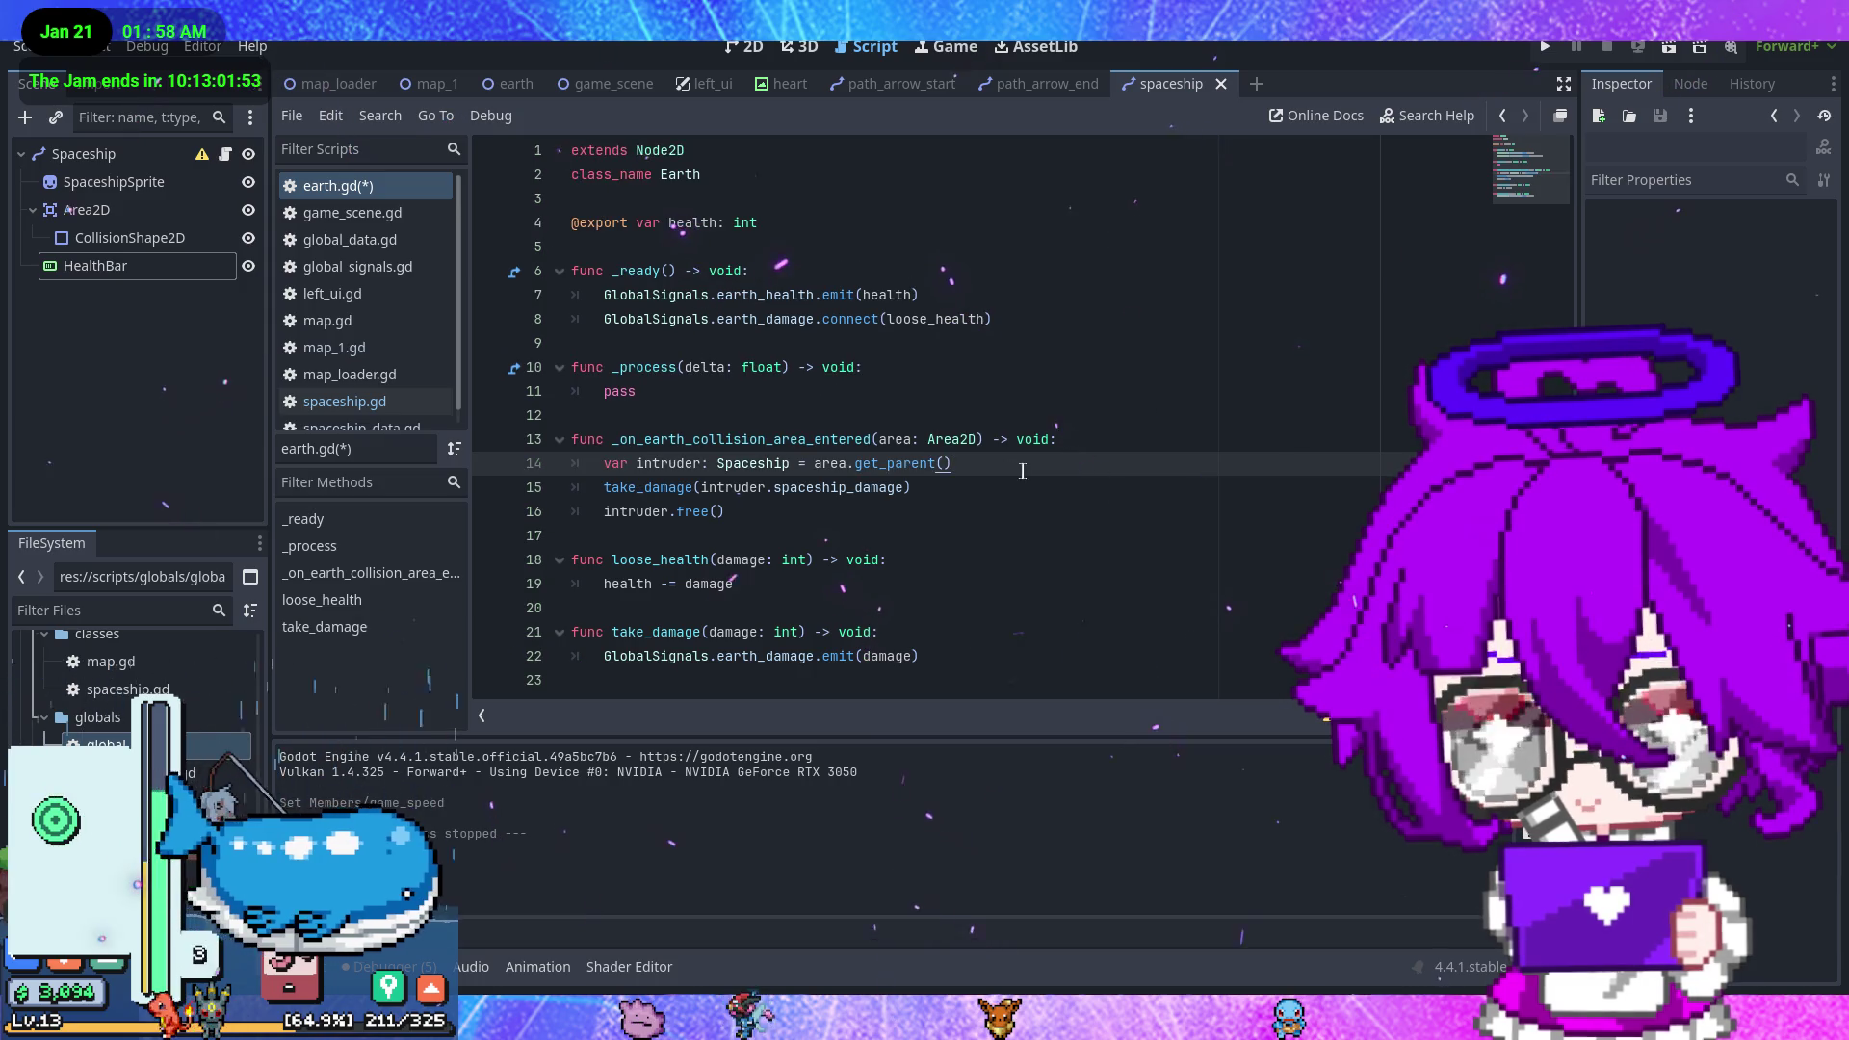
{"action": "key", "text": "ctrl+s"}
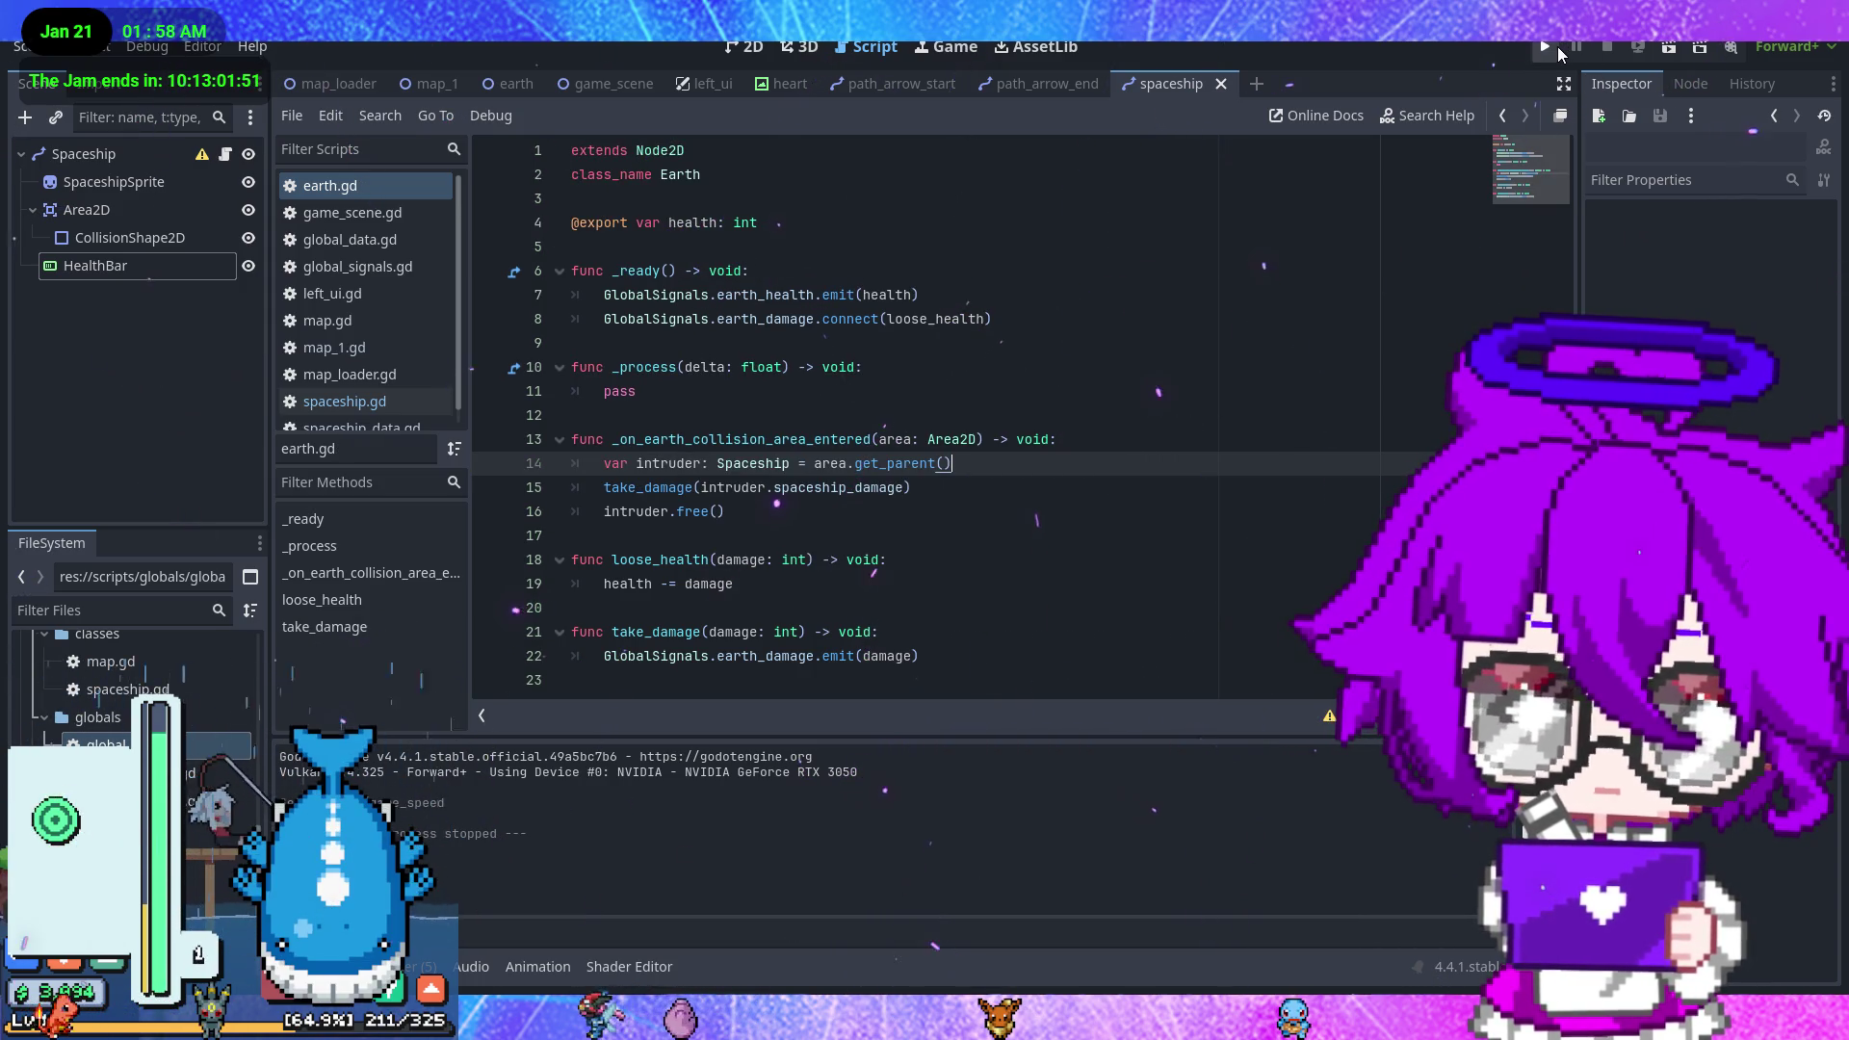
{"action": "left_click", "coordinate": [1549, 46]}
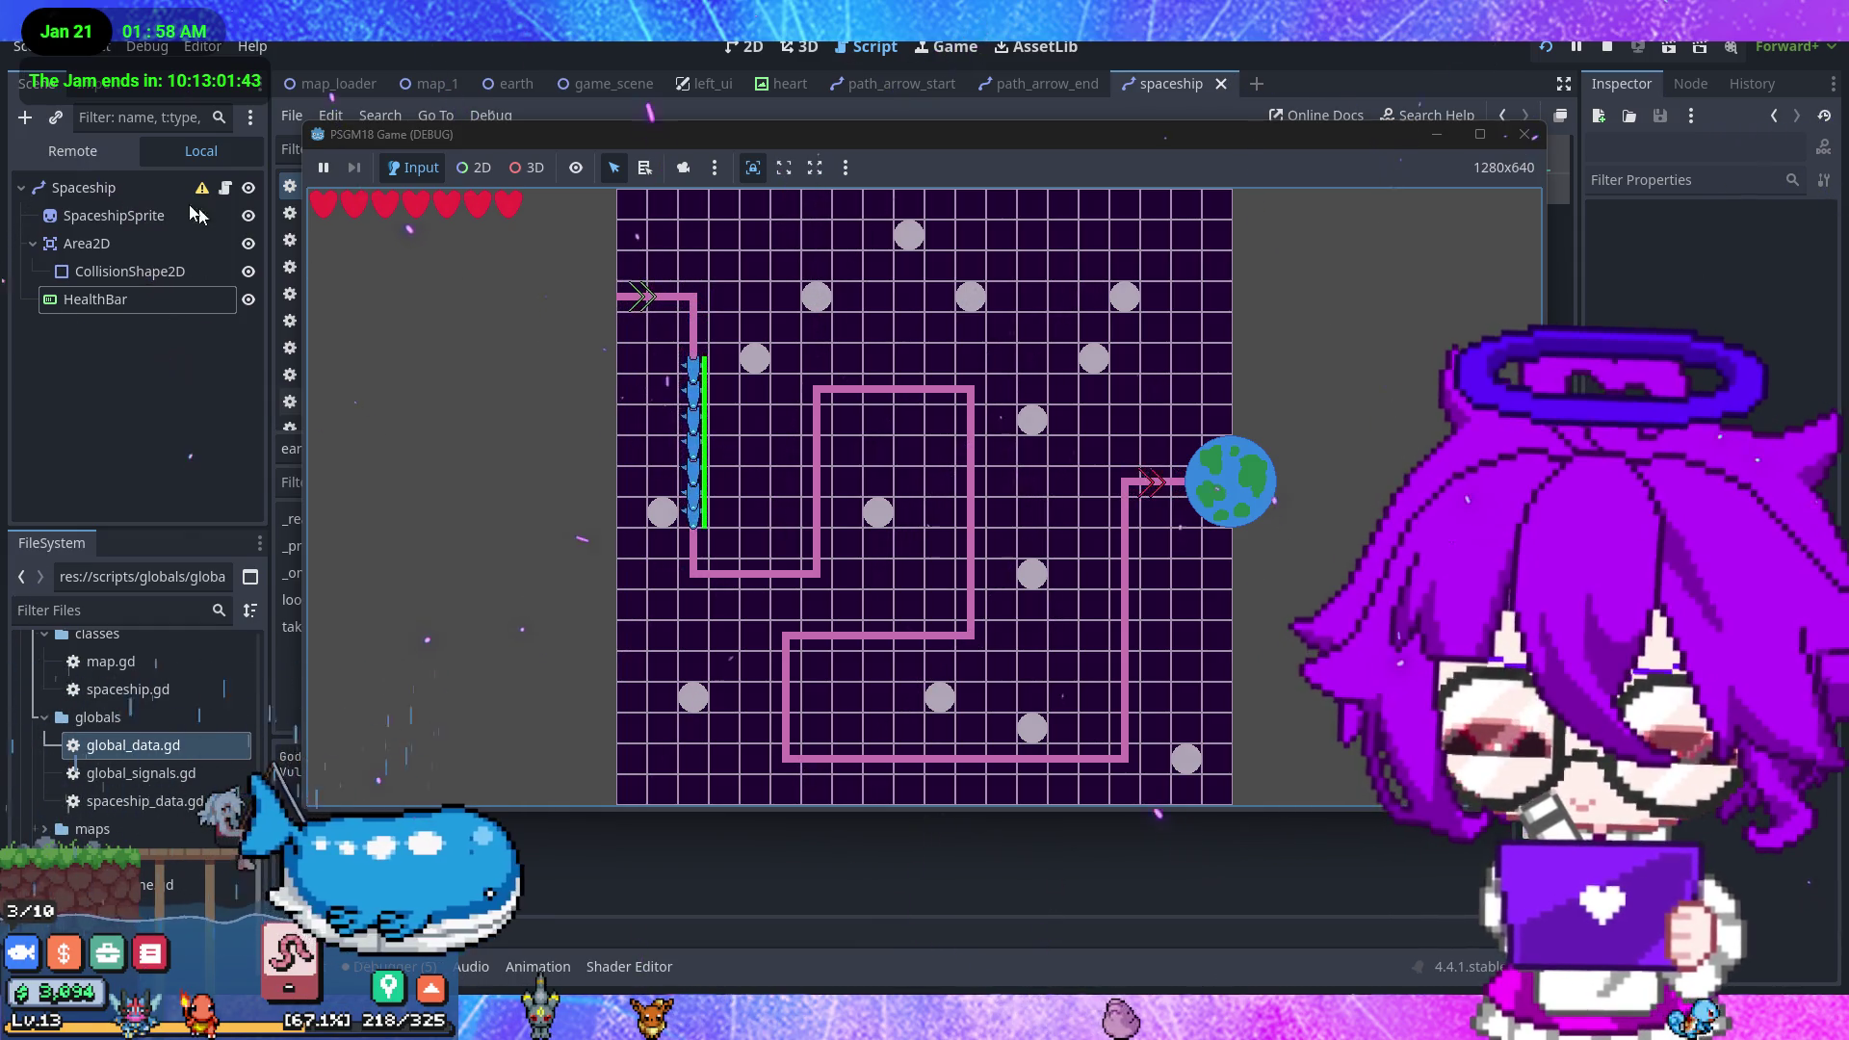
{"action": "left_click", "coordinate": [72, 152]}
{"action": "left_click", "coordinate": [114, 201]}
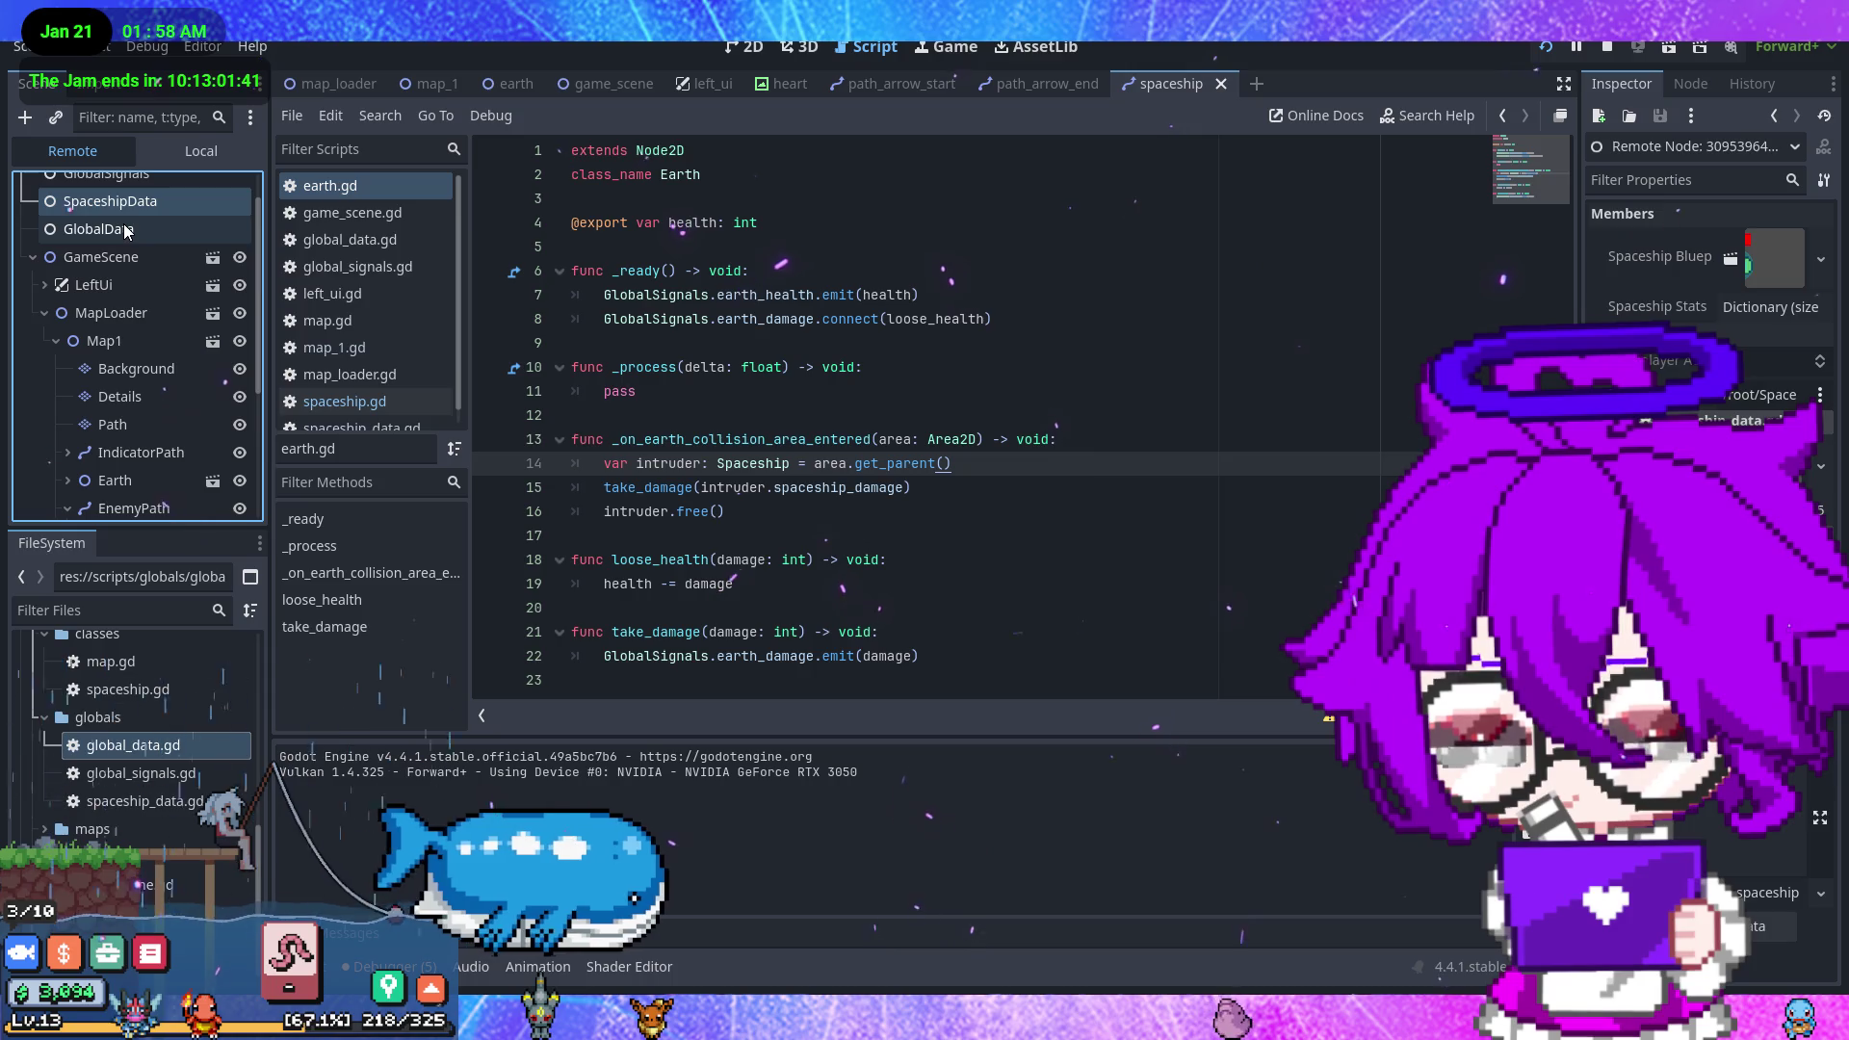
{"action": "left_click", "coordinate": [125, 230]}
{"action": "left_click", "coordinate": [1743, 242]}
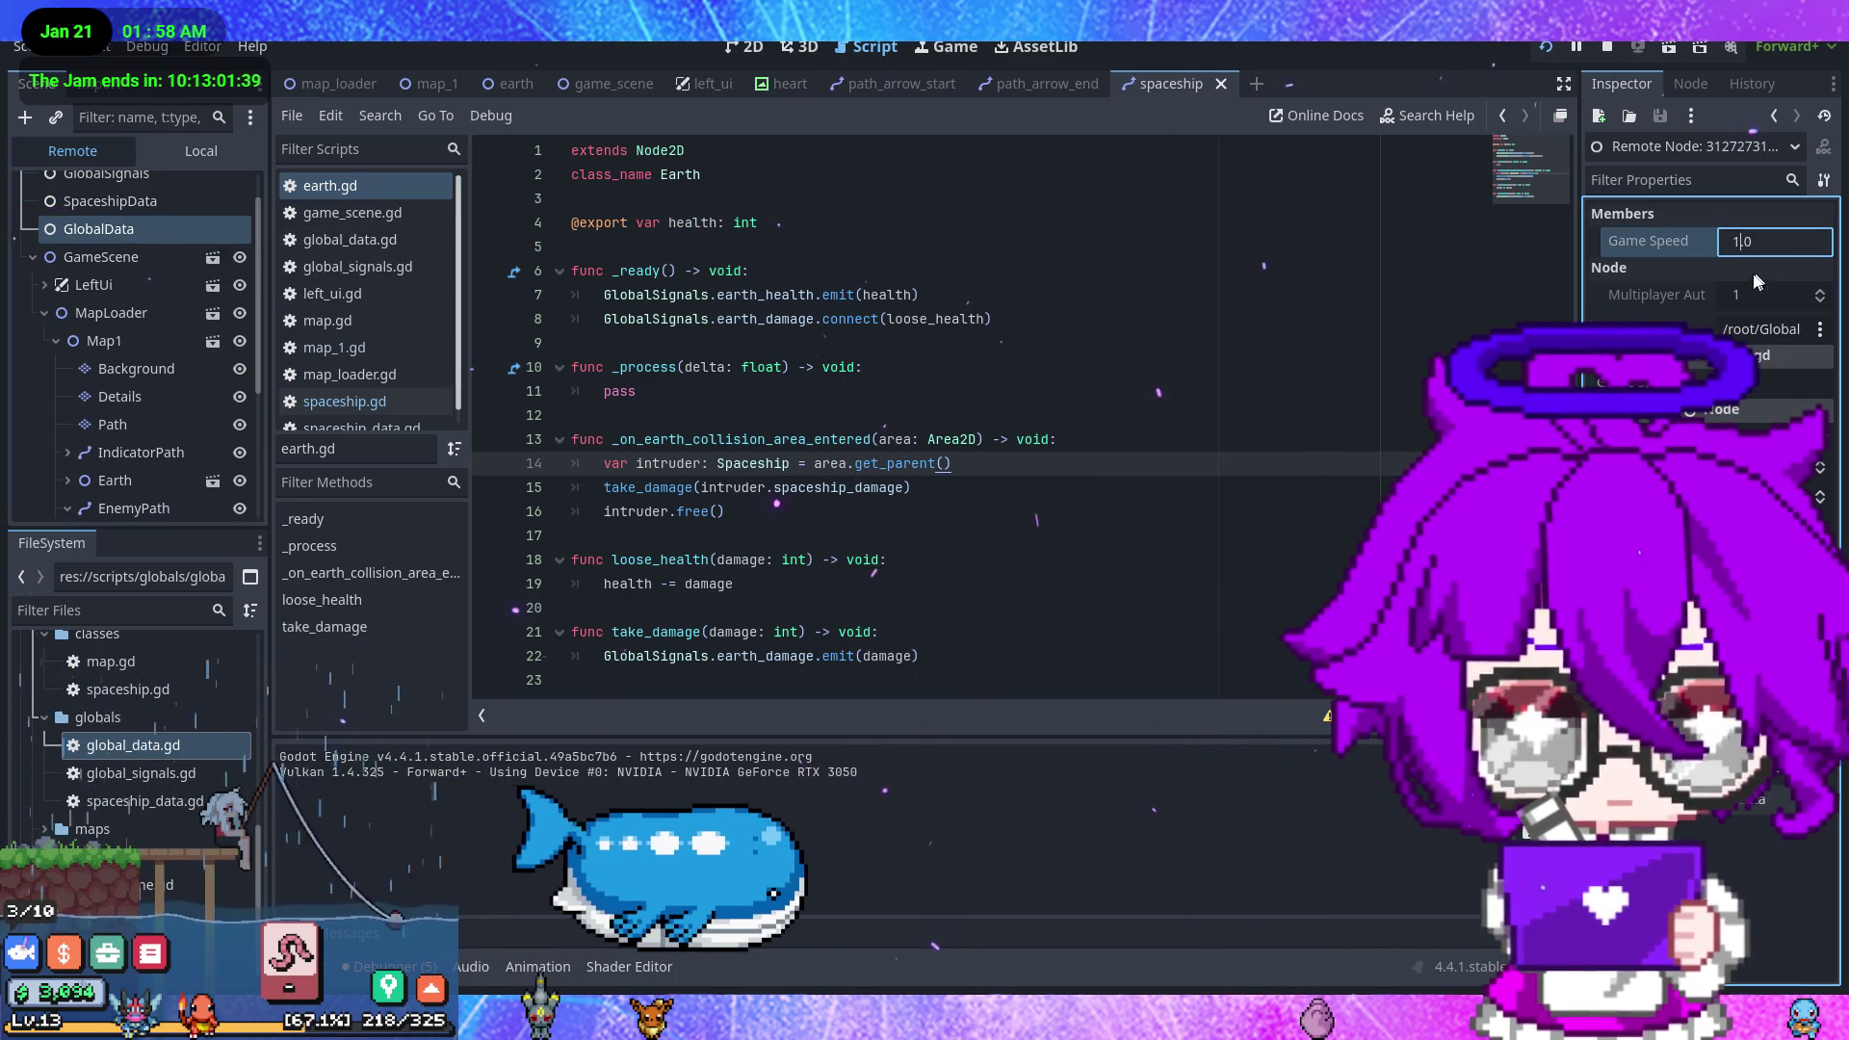
{"action": "key", "text": "BackSpace"}
{"action": "type", "text": "4"}
{"action": "key", "text": "Return"}
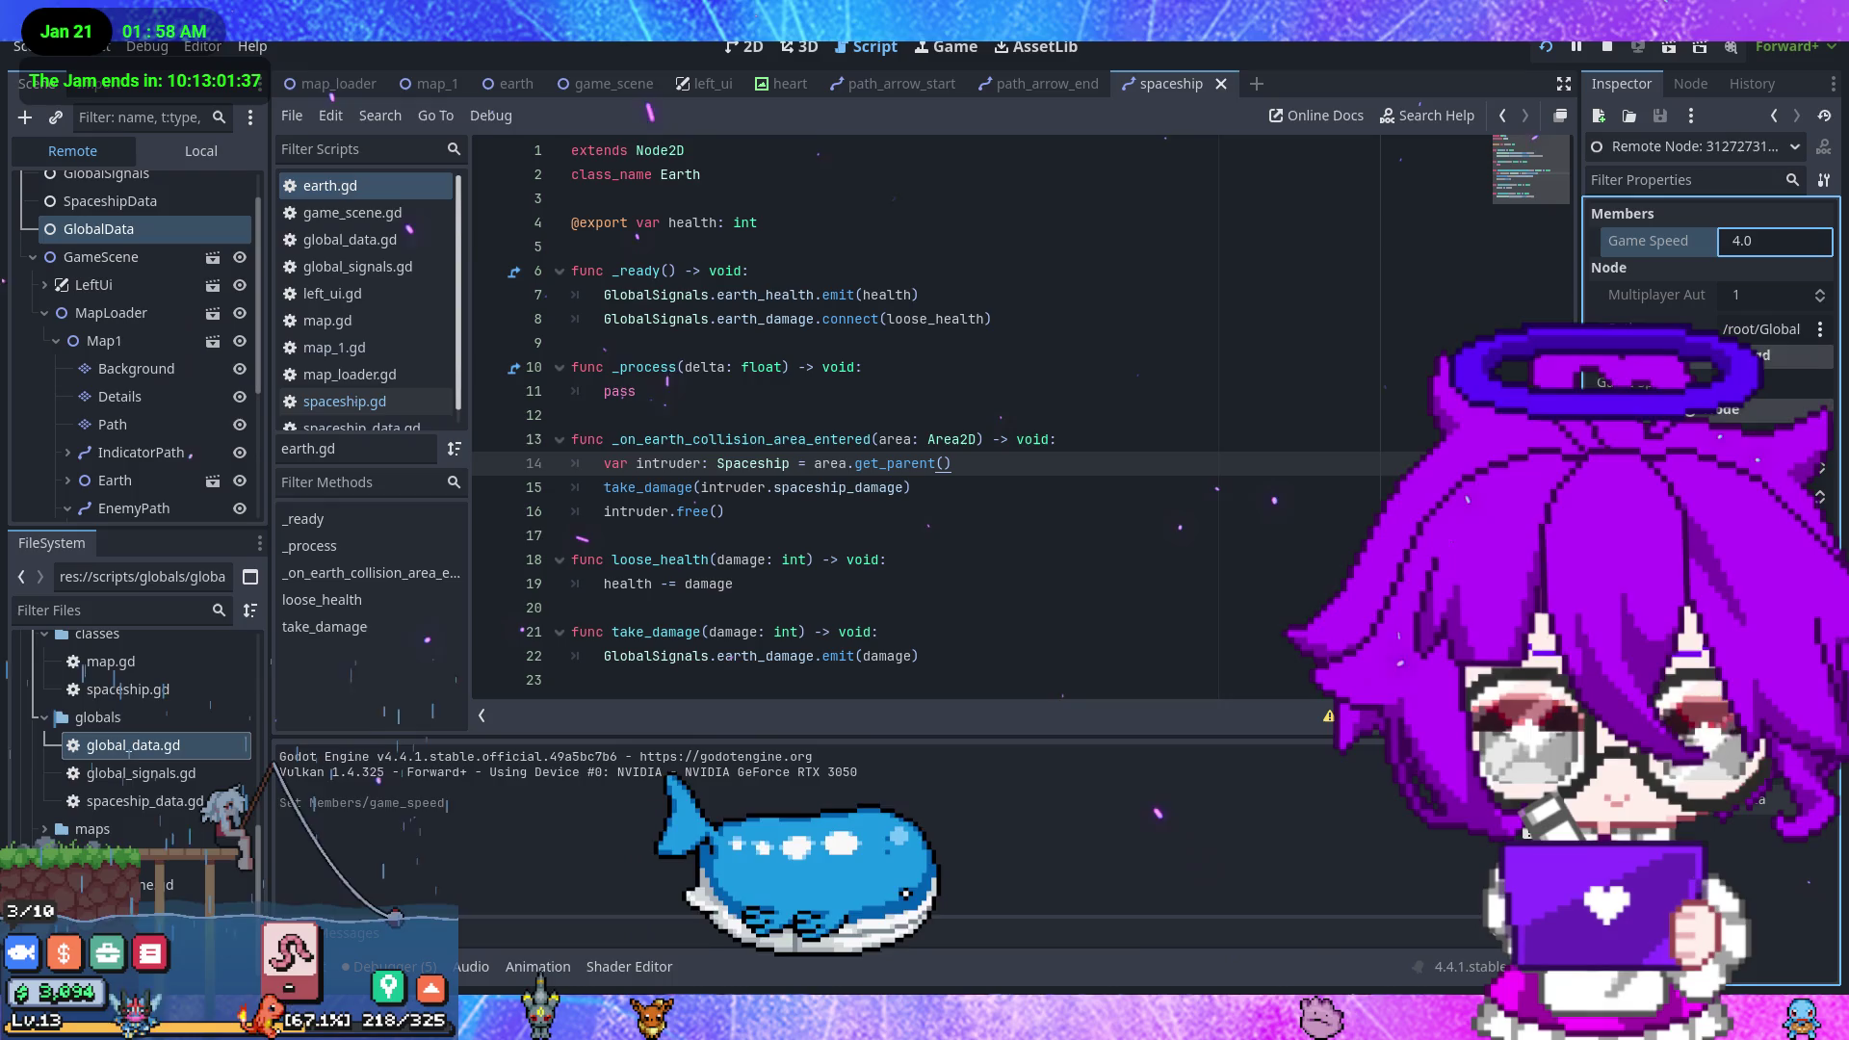
{"action": "key", "text": "alt+Tab"}
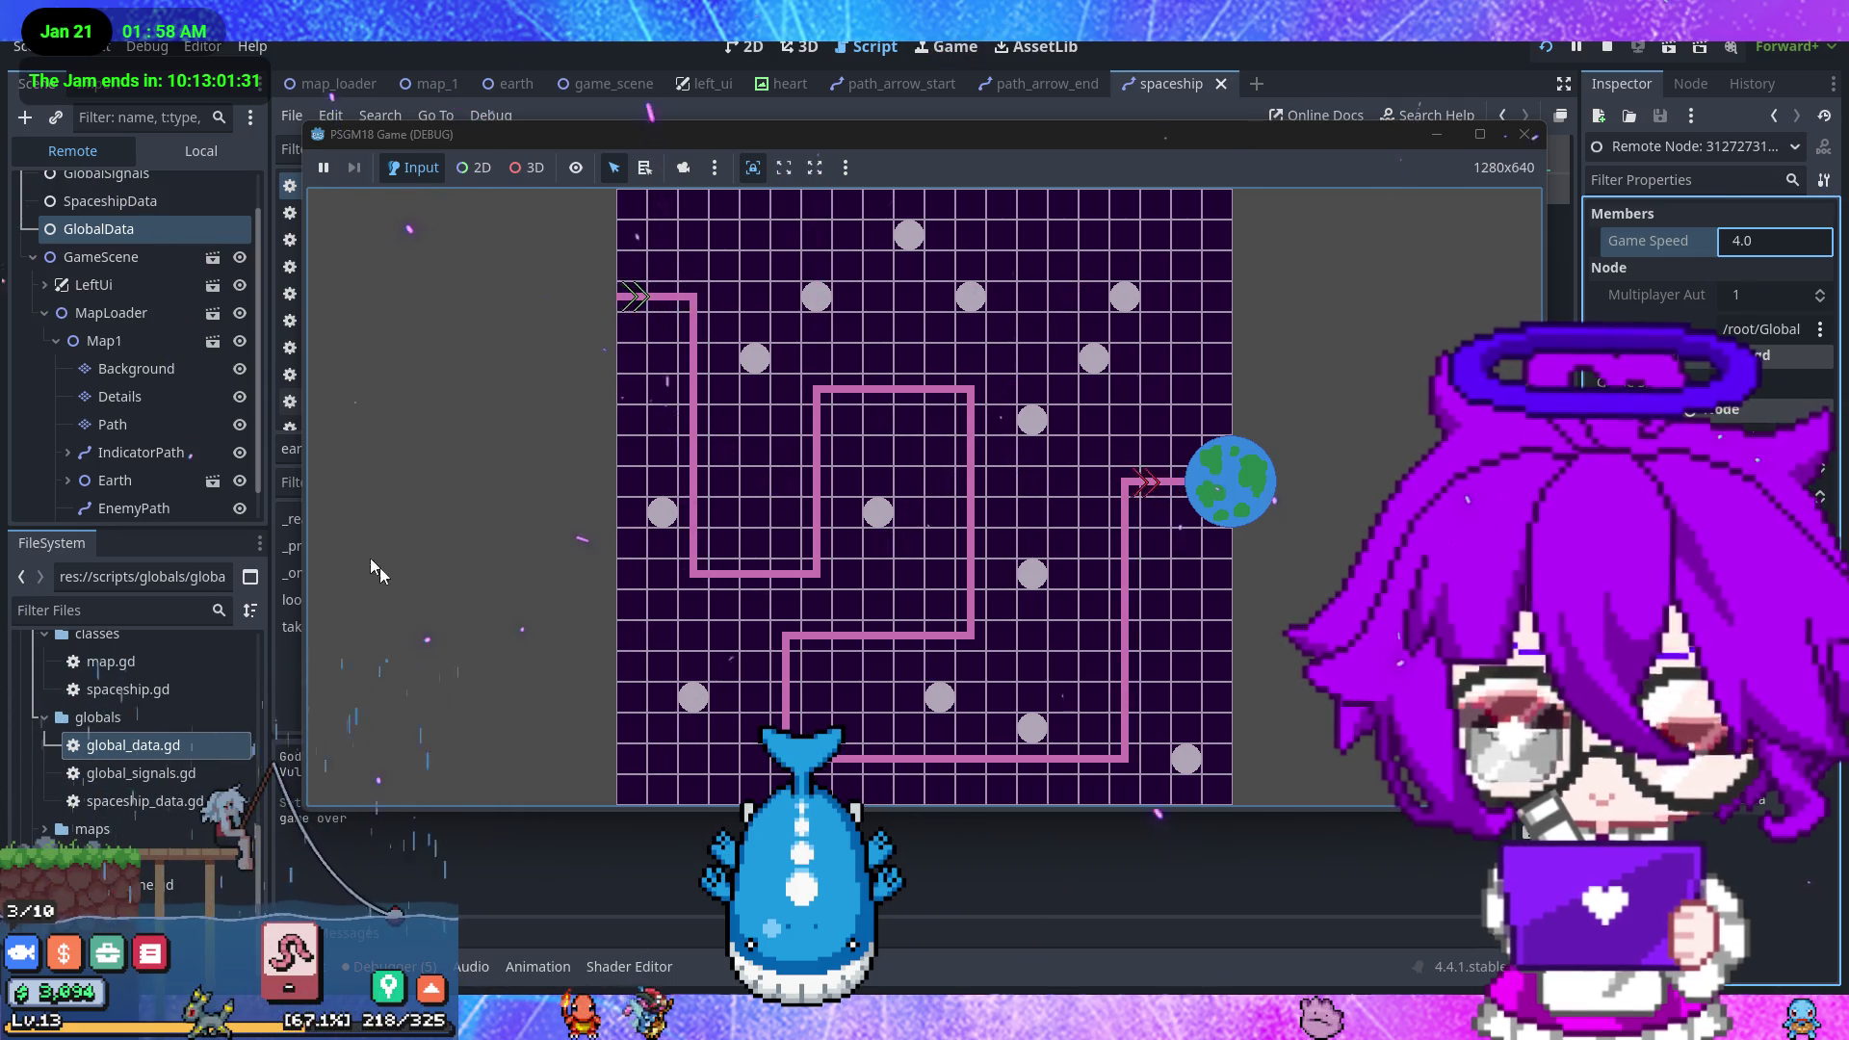
{"action": "left_click", "coordinate": [1524, 134]}
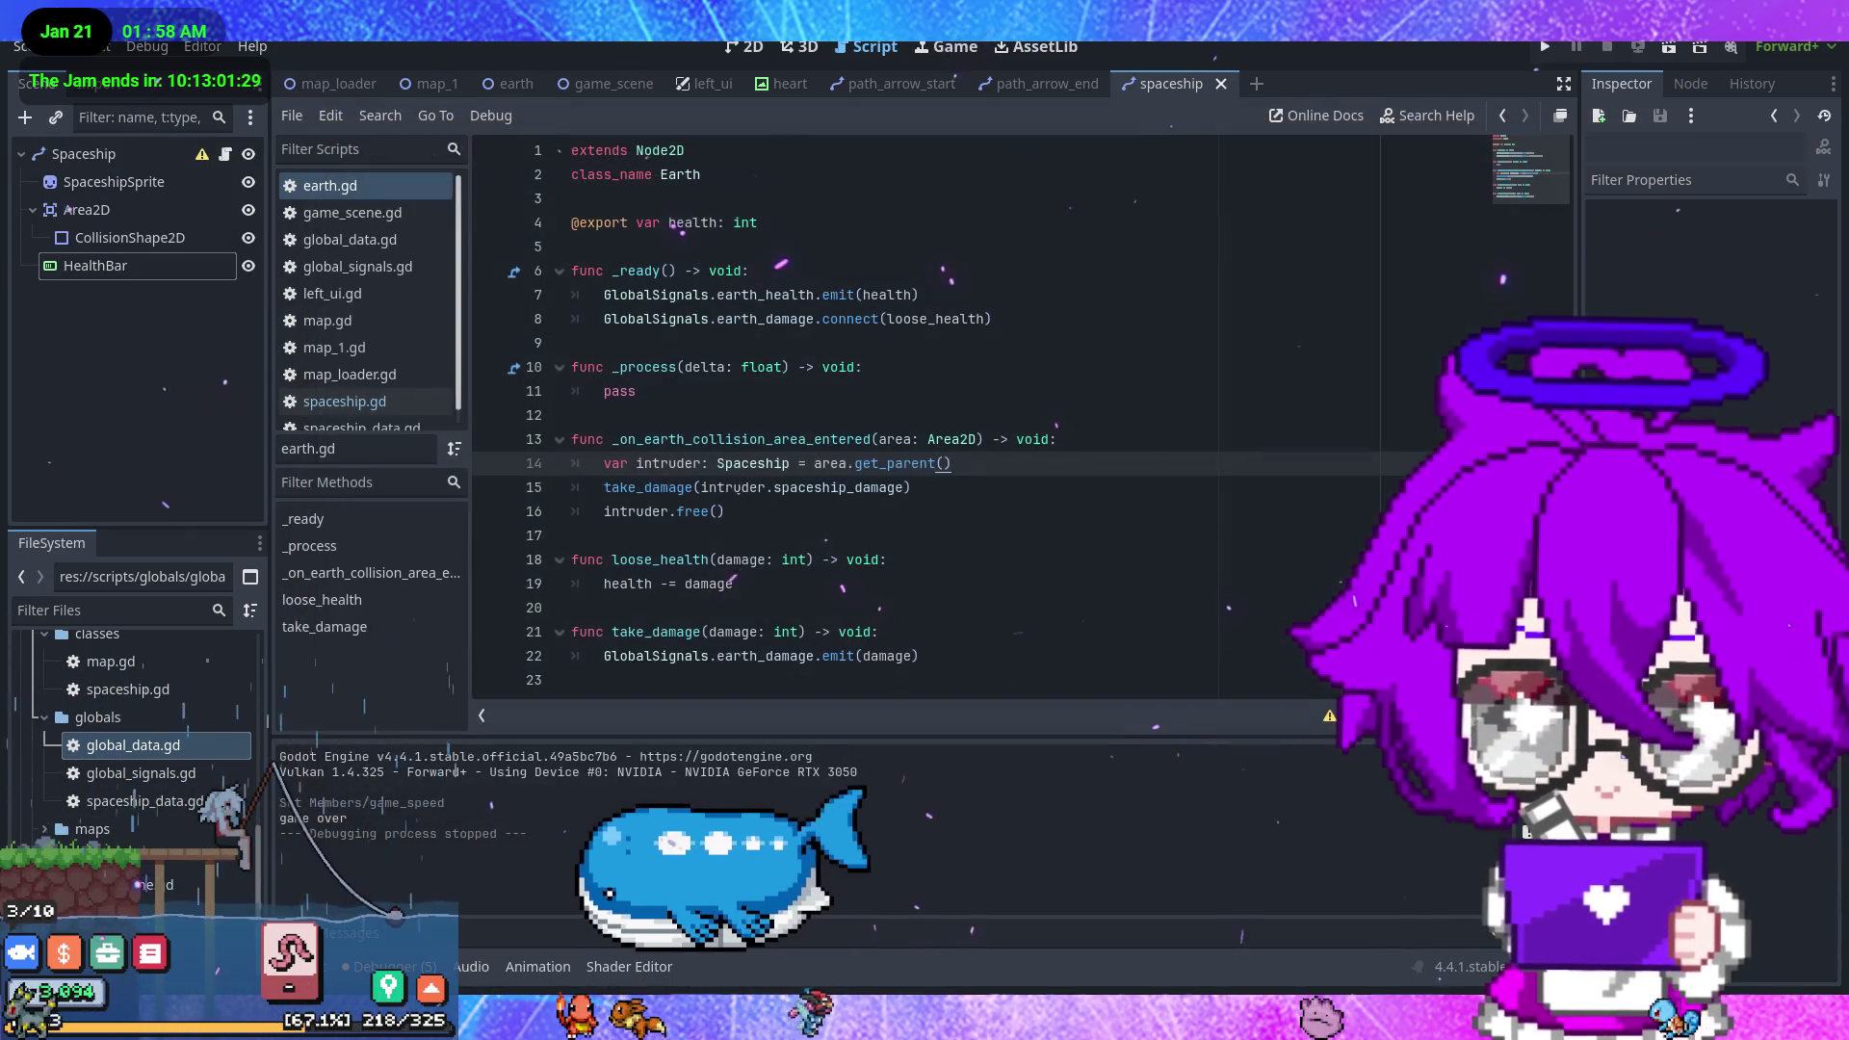
- Switch to Obsidian and open the Tower Defense Game project's Tasks Board note
{"action": "key", "text": "alt+Tab"}
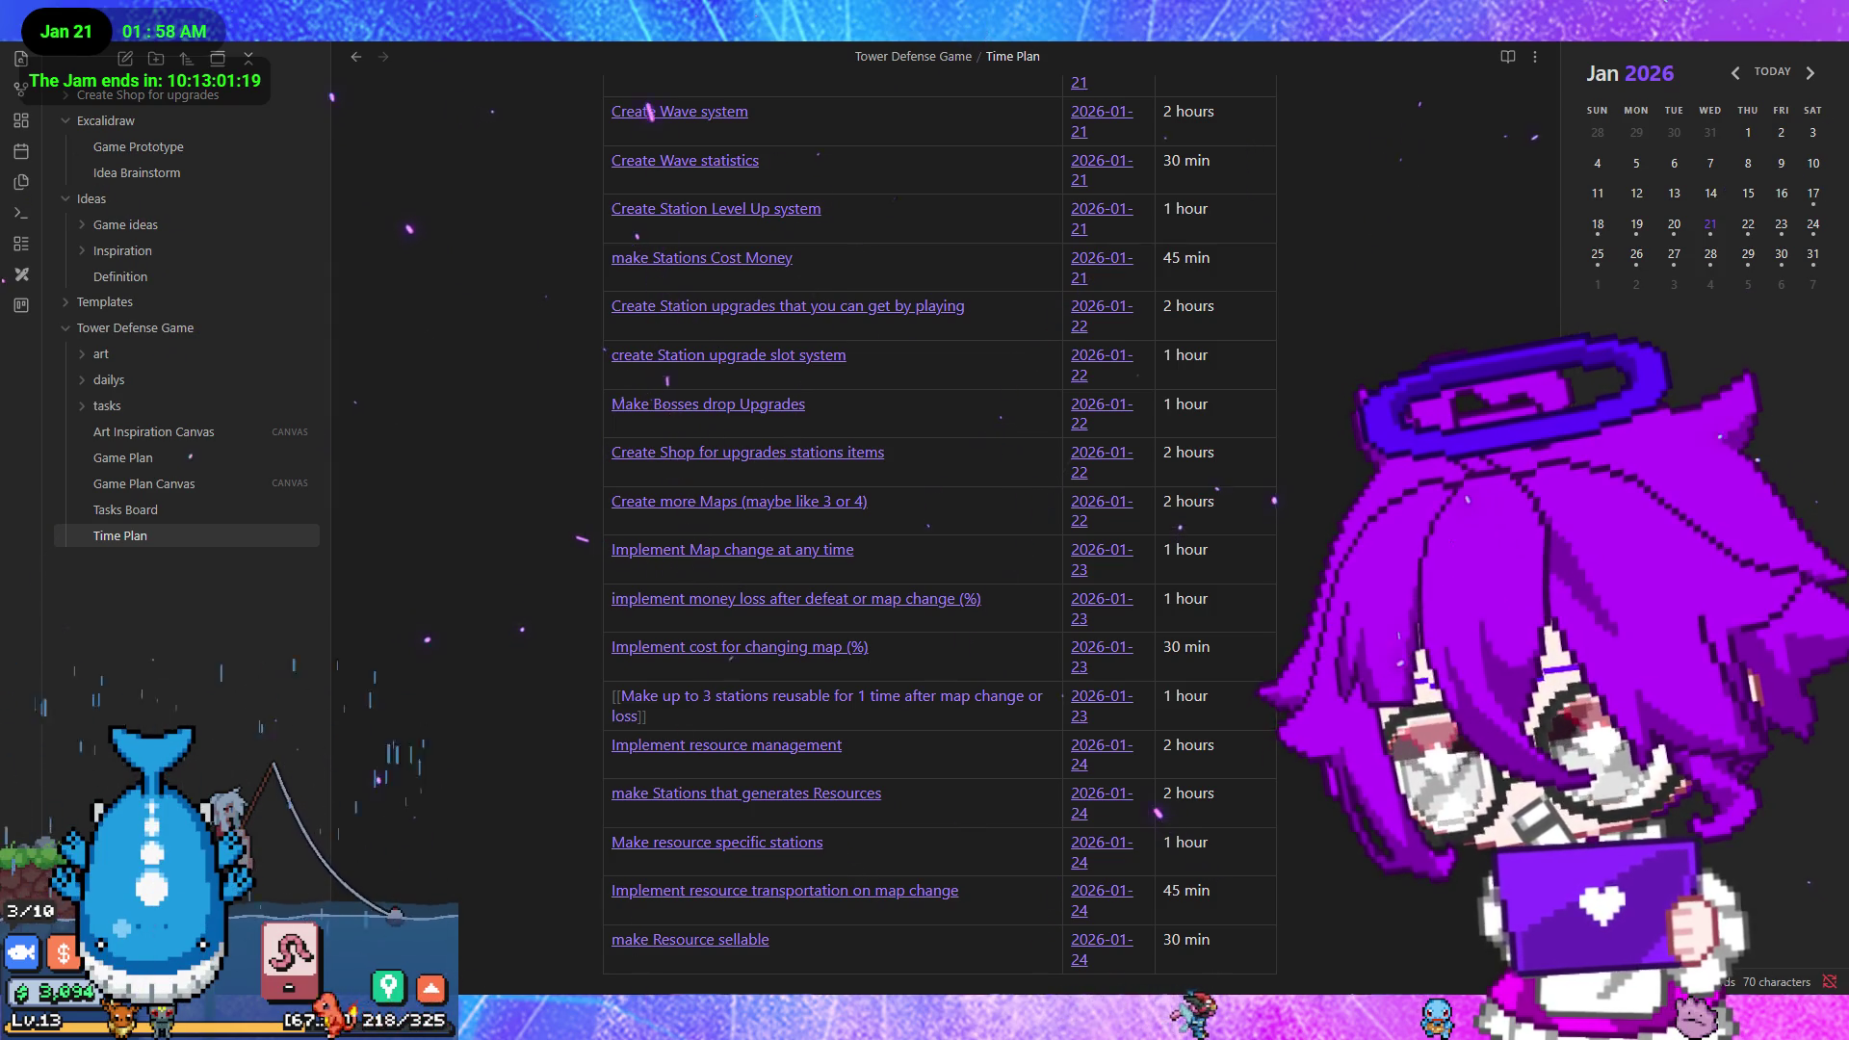
{"action": "left_click", "coordinate": [1742, 44]}
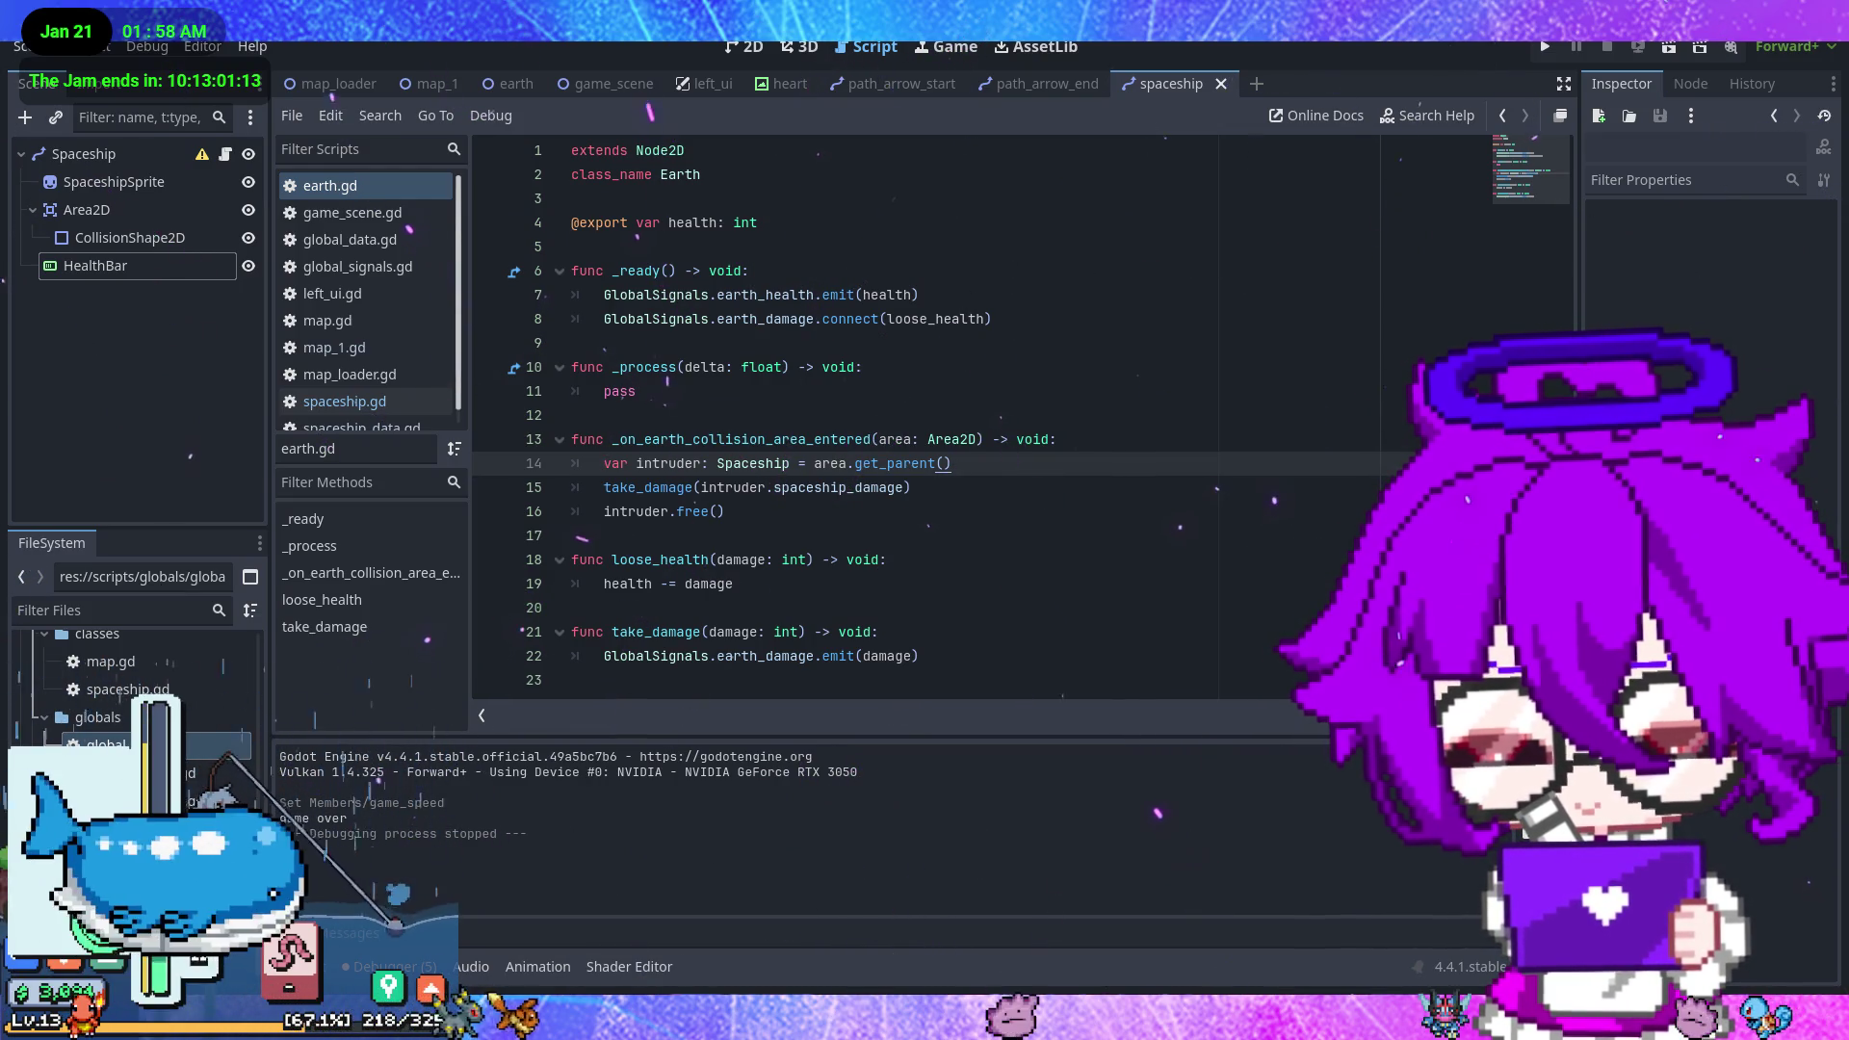
{"action": "key", "text": "alt+Tab"}
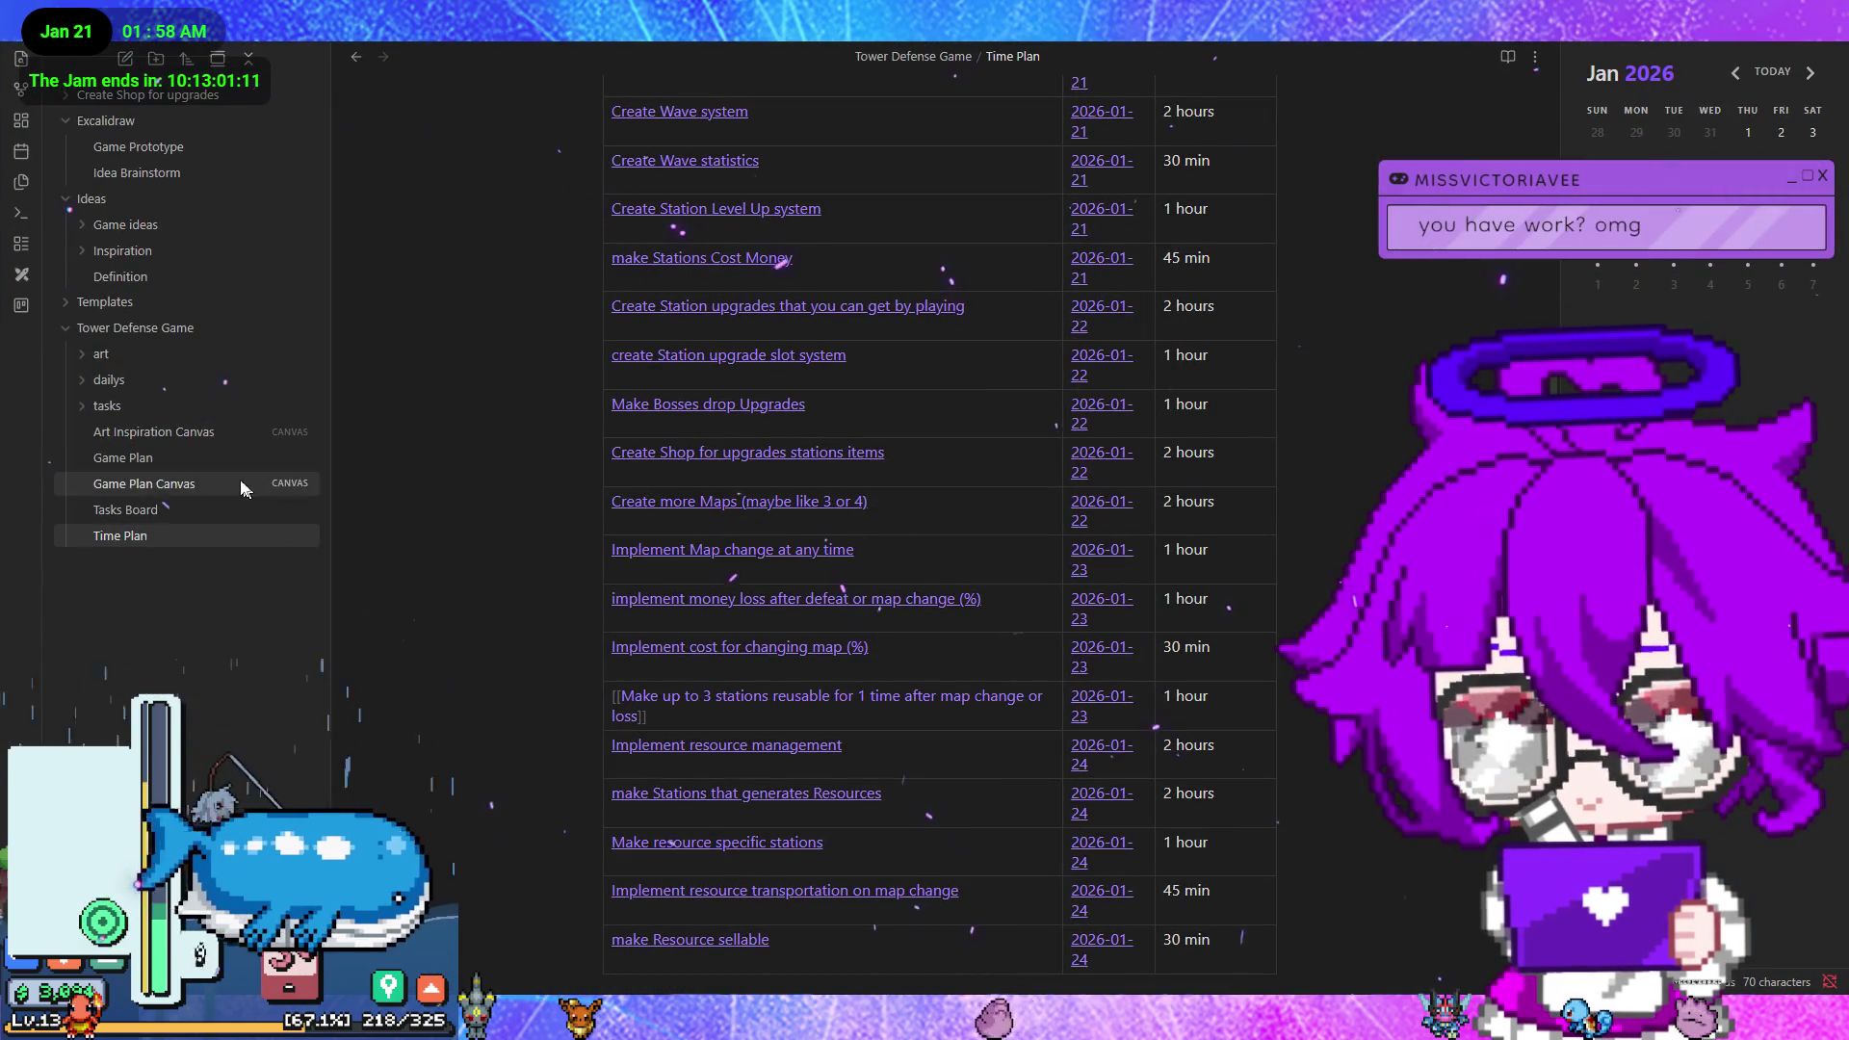
{"action": "left_click", "coordinate": [170, 507]}
- Move the 'implement enemies' card from in progress to the bottom of the done column
{"action": "mouse_move", "coordinate": [1059, 150]}
{"action": "left_mouse_down"}
{"action": "mouse_move", "coordinate": [1329, 260]}
{"action": "mouse_move", "coordinate": [1330, 599]}
{"action": "left_mouse_up"}
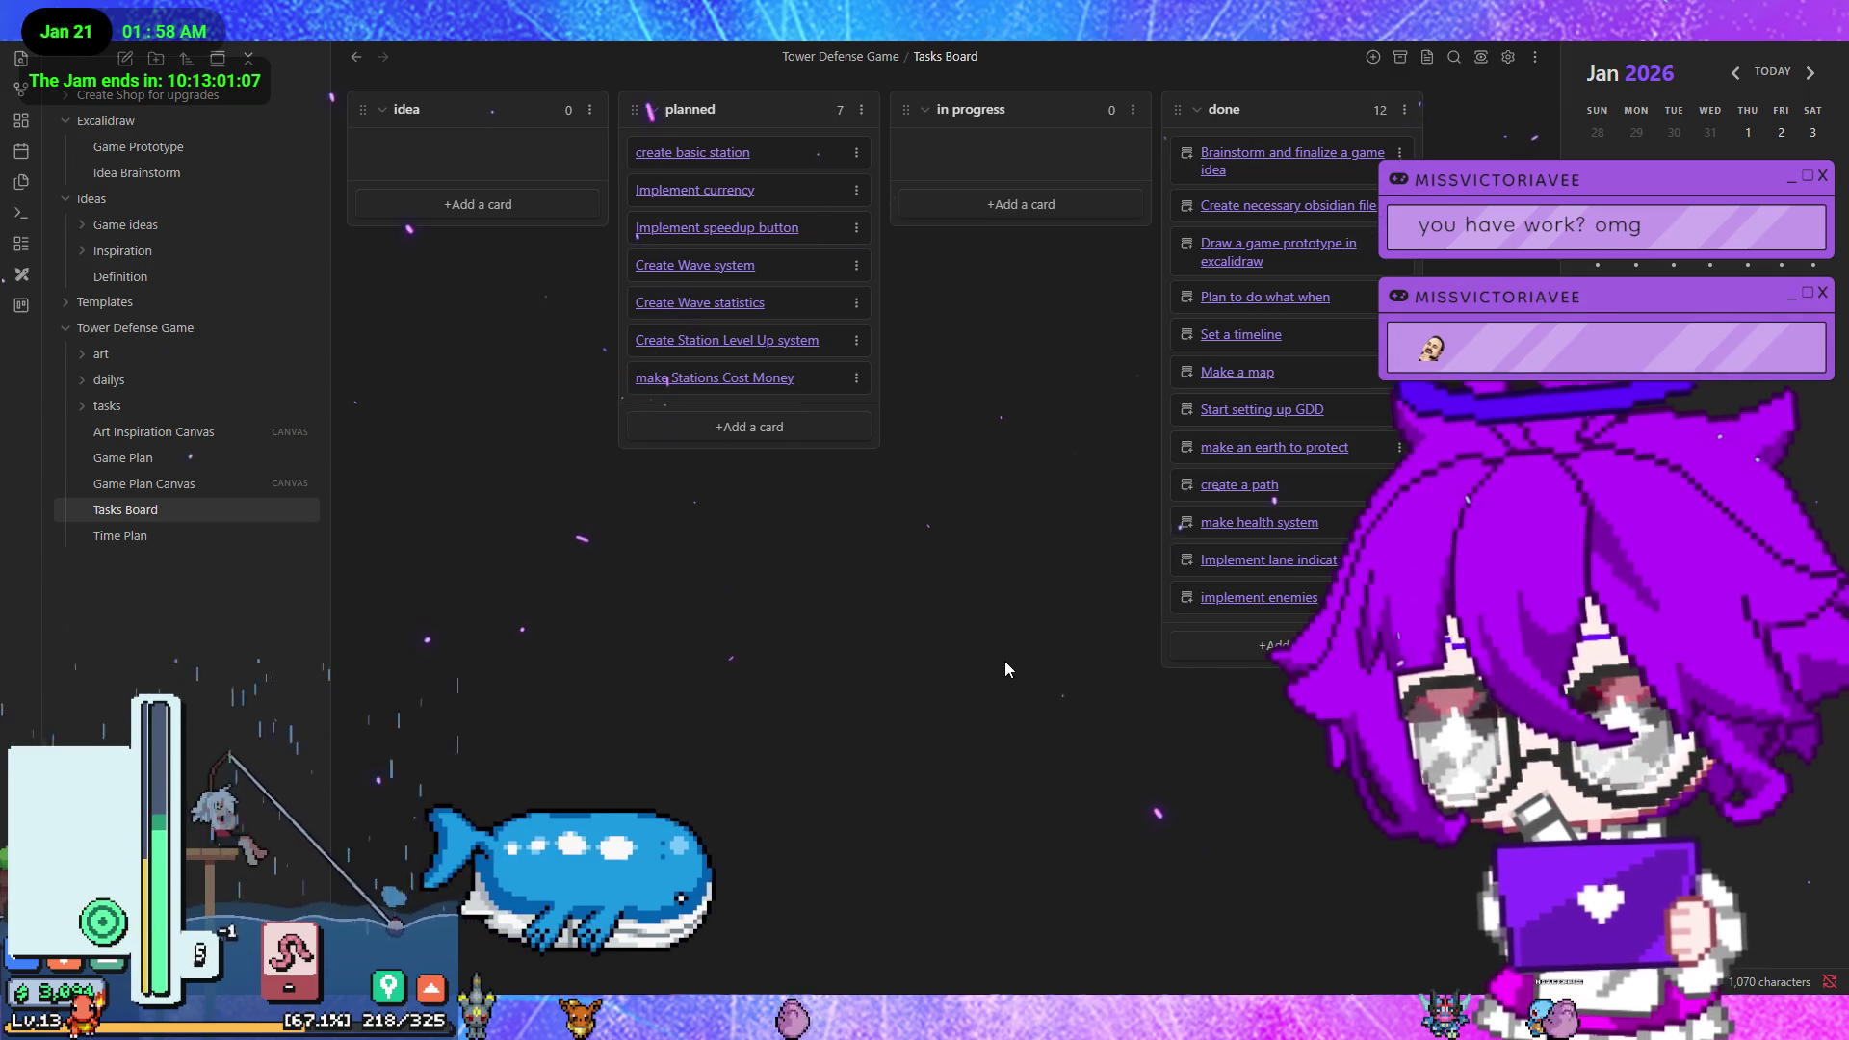